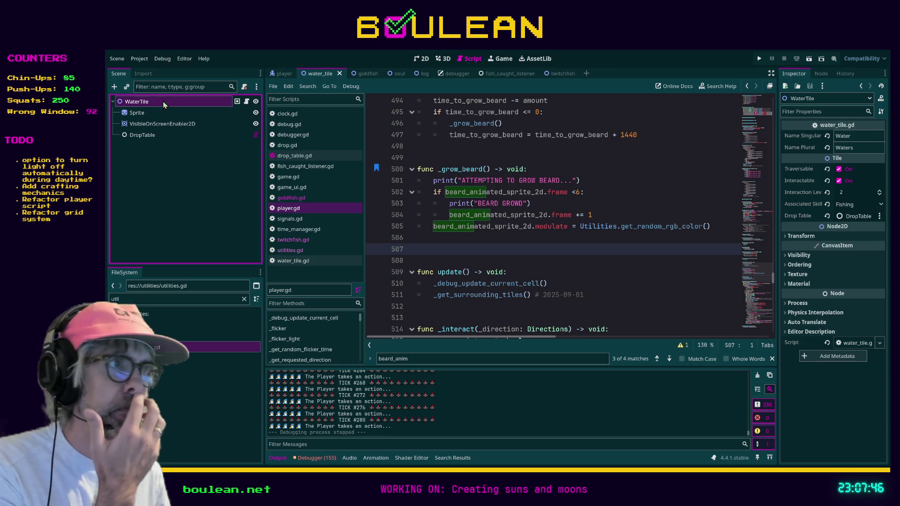
# - Switch the water tile scene to 2D and inspect its Sprite, VisibleOnScreenEnabler2D and DropTable nodes
pyautogui.click(788, 237)
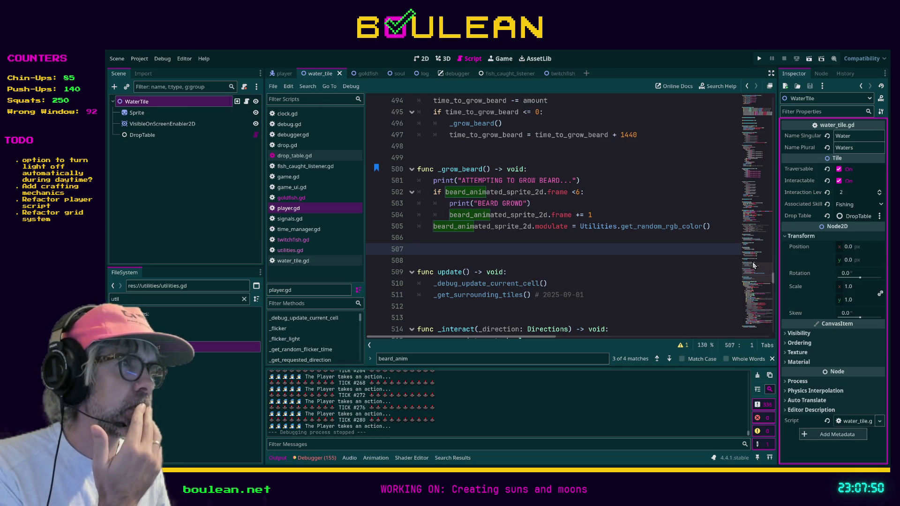
pyautogui.click(418, 61)
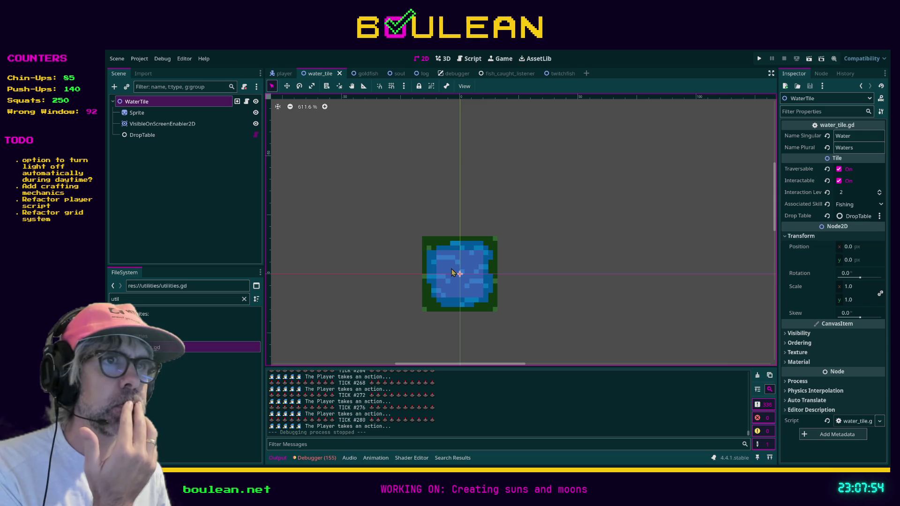
pyautogui.click(205, 114)
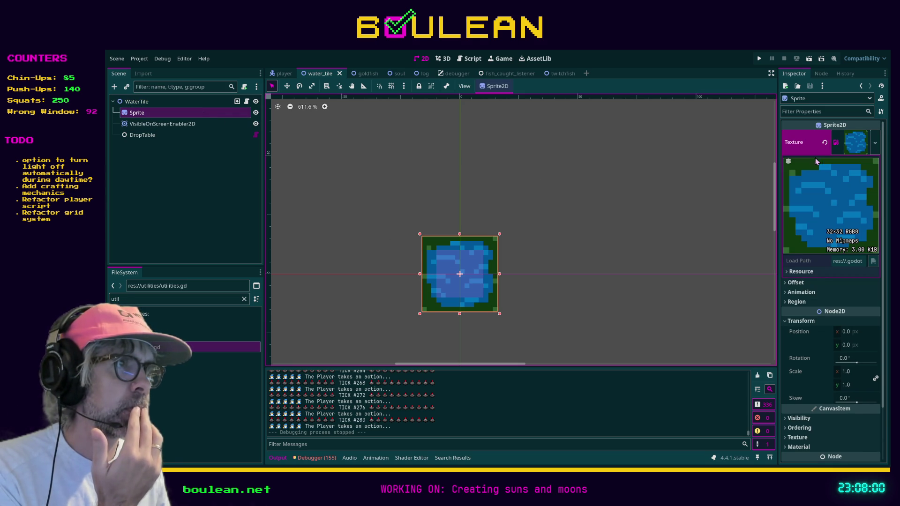
pyautogui.click(854, 143)
pyautogui.click(854, 142)
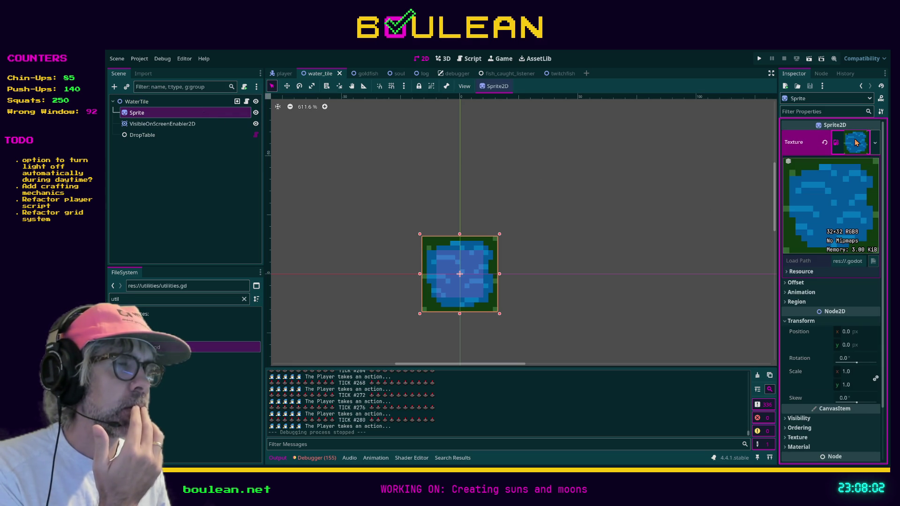
pyautogui.click(162, 124)
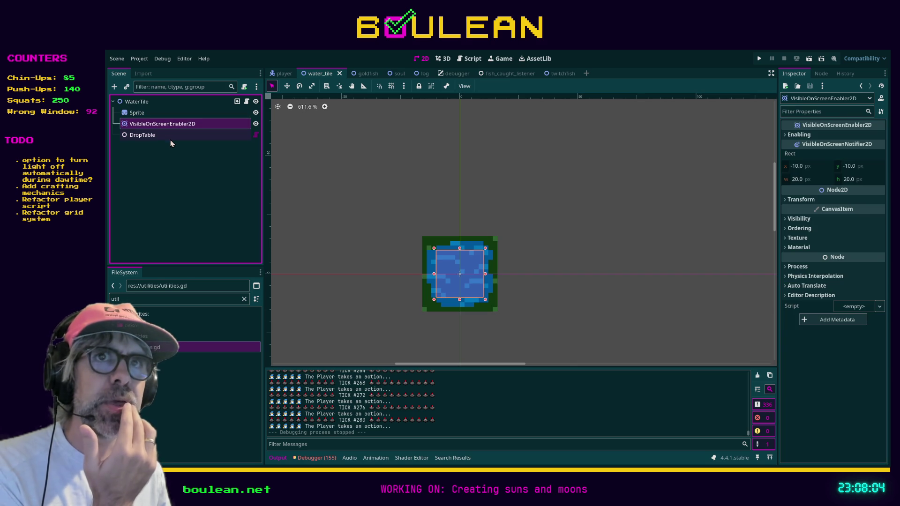
pyautogui.click(165, 136)
# - Filter the FileSystem for 'grid' and open grid_manager.gd
pyautogui.click(203, 300)
pyautogui.press('BackSpace')
pyautogui.press('BackSpace')
pyautogui.press('BackSpace')
pyautogui.write('grid')
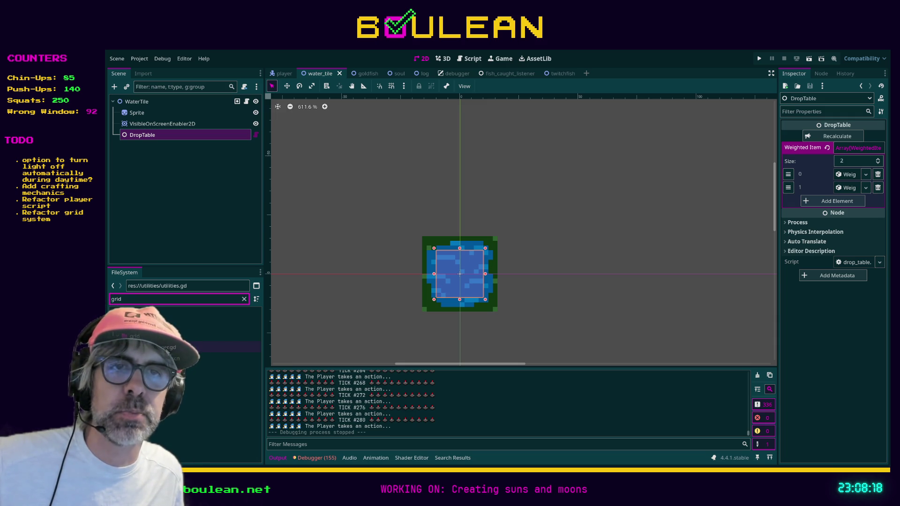
pyautogui.doubleClick(154, 348)
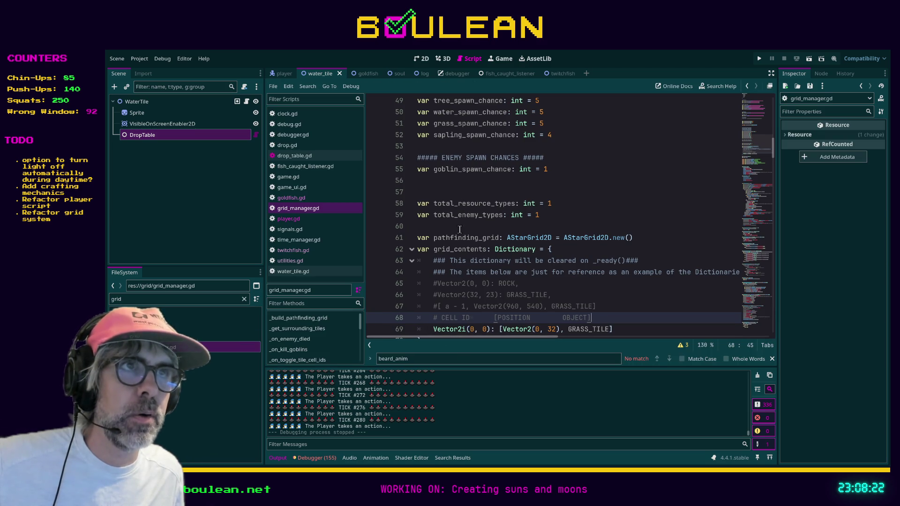
# - Scroll up and down through grid_manager.gd to read its code
pyautogui.scroll(3, 484, 216)
pyautogui.scroll(15, 483, 217)
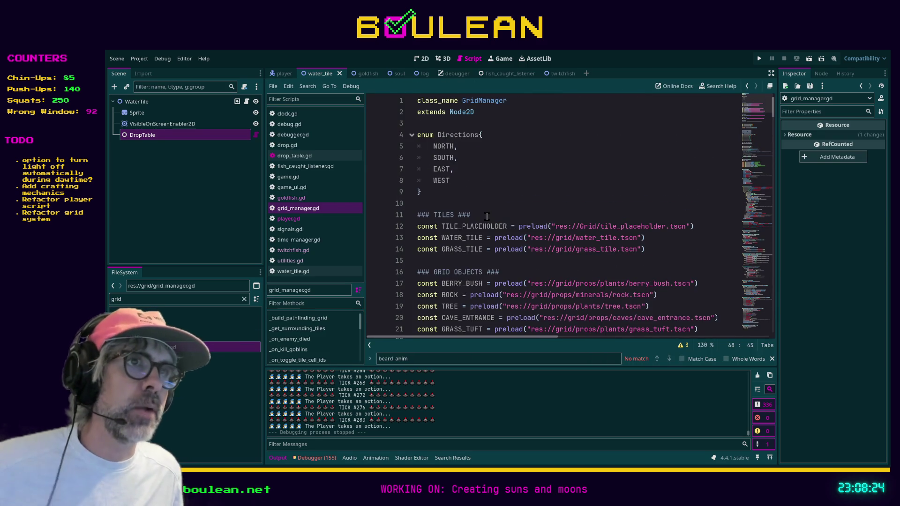
pyautogui.scroll(-5, 487, 216)
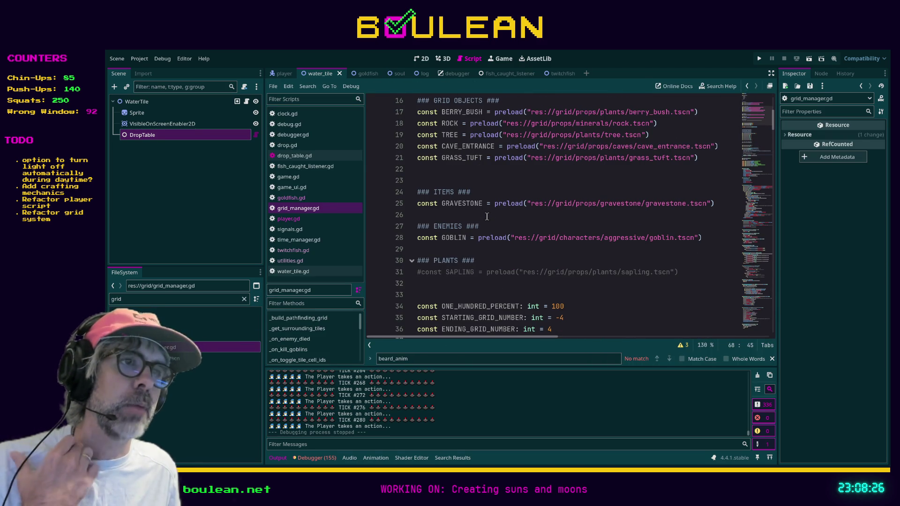
pyautogui.scroll(-5, 480, 193)
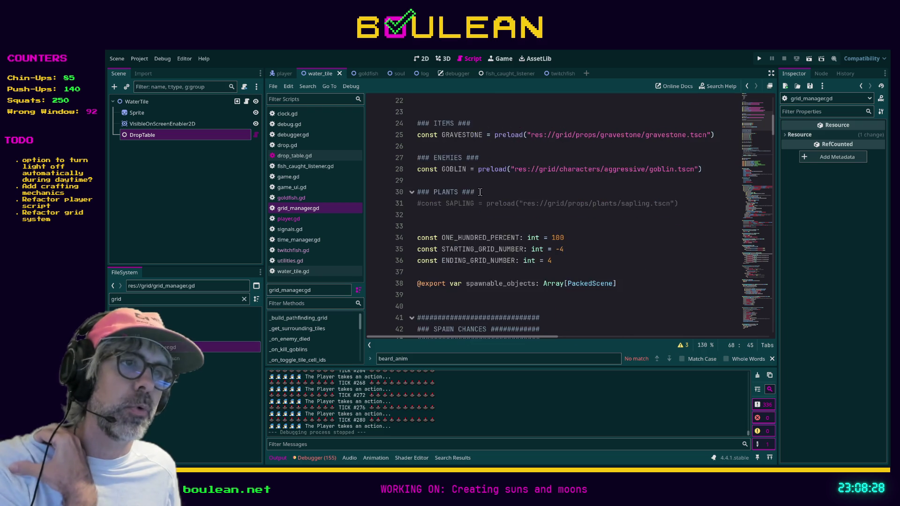
pyautogui.scroll(11, 480, 193)
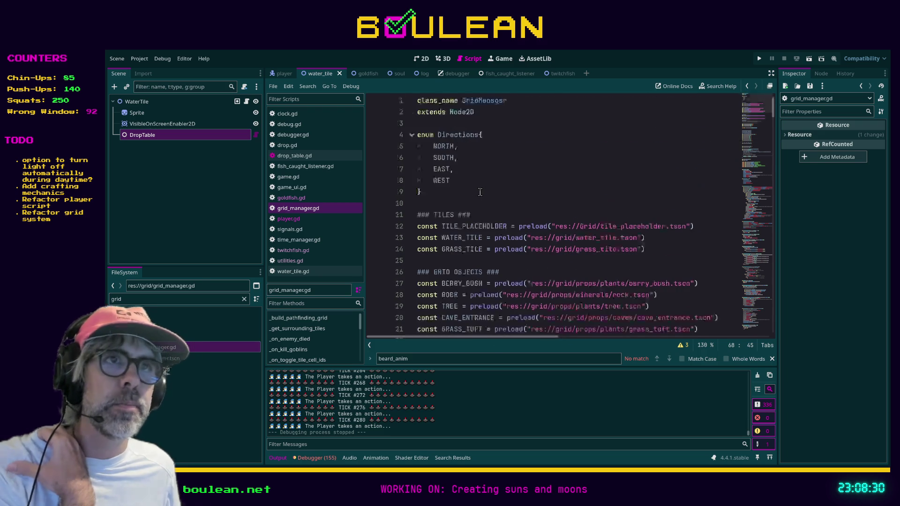
# - Filter the project files for 'sta' and open constants.gd
pyautogui.click(191, 301)
pyautogui.hotkey('ctrl', 'a')
pyautogui.write('sta')
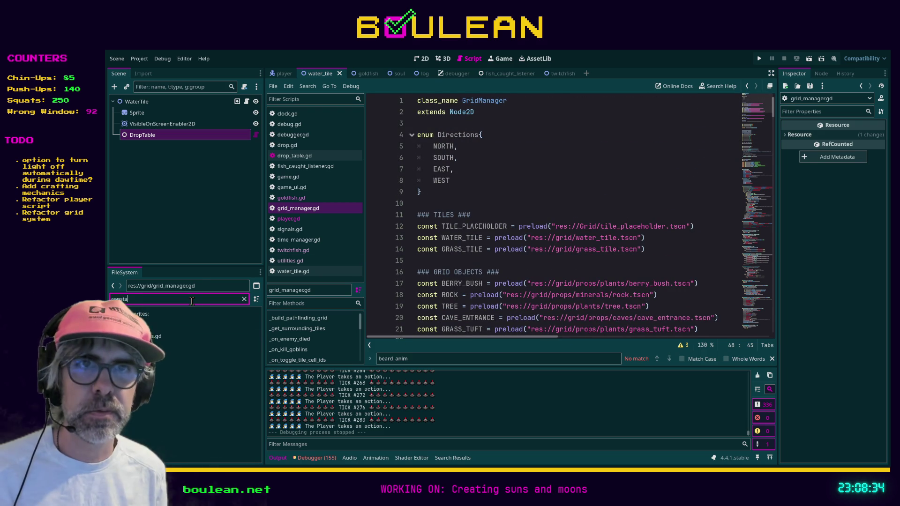
pyautogui.doubleClick(150, 336)
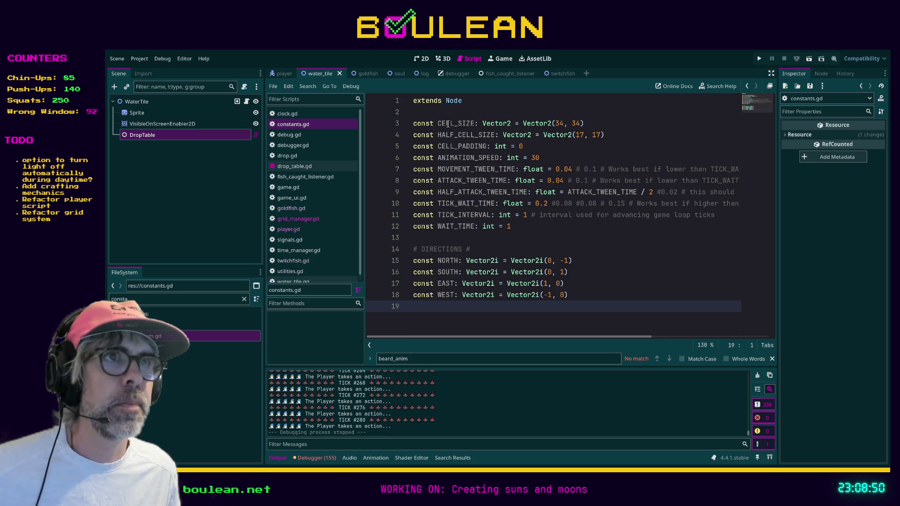
pyautogui.click(606, 125)
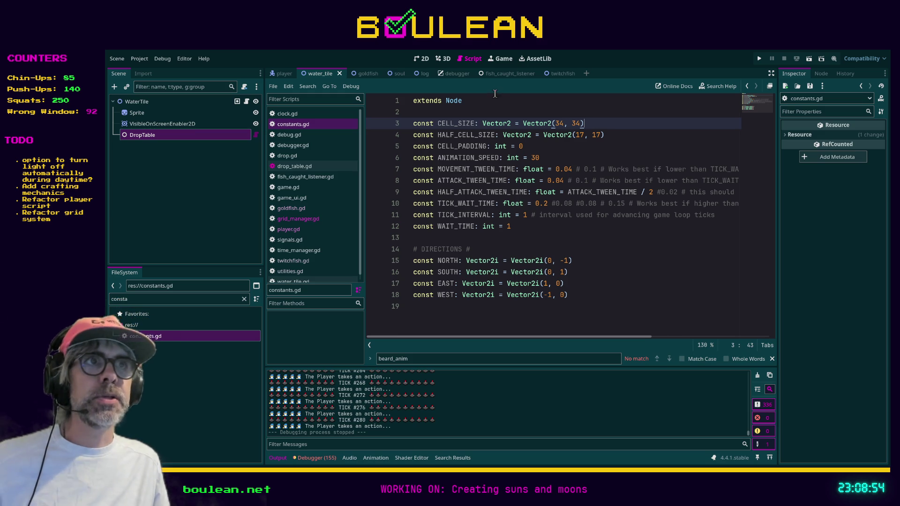
pyautogui.click(418, 60)
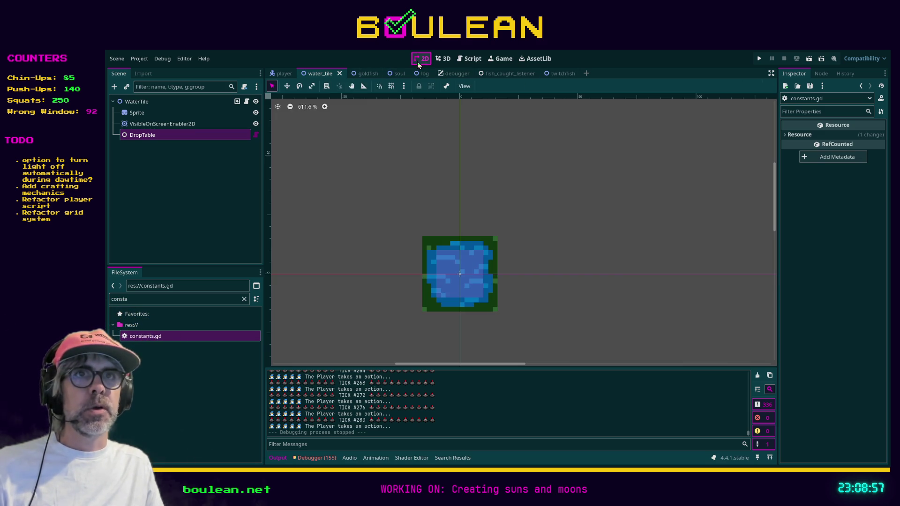
pyautogui.click(153, 112)
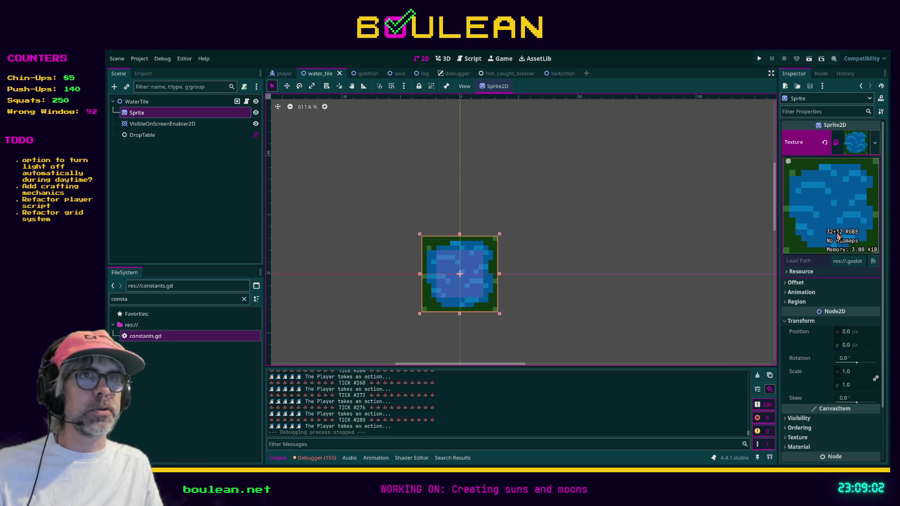
pyautogui.click(469, 59)
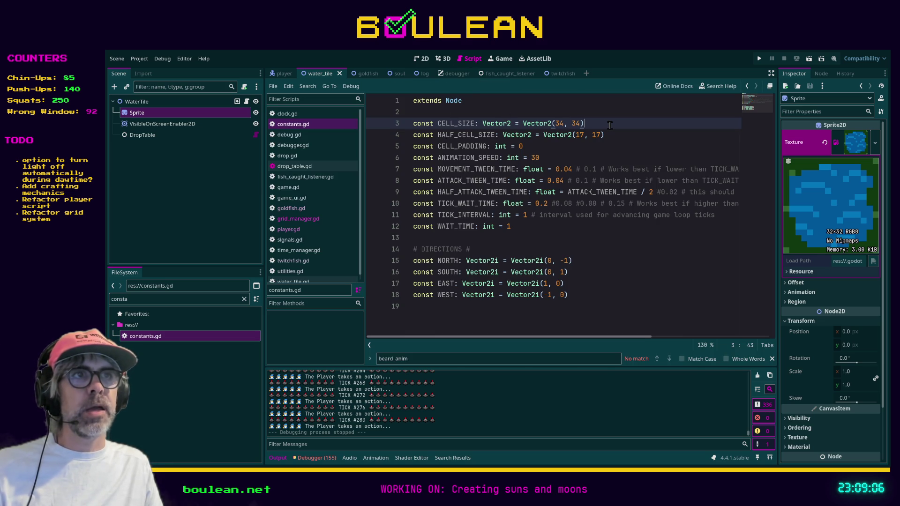
pyautogui.moveTo(610, 126); pyautogui.dragTo(566, 118)
pyautogui.moveTo(424, 118); pyautogui.dragTo(407, 121)
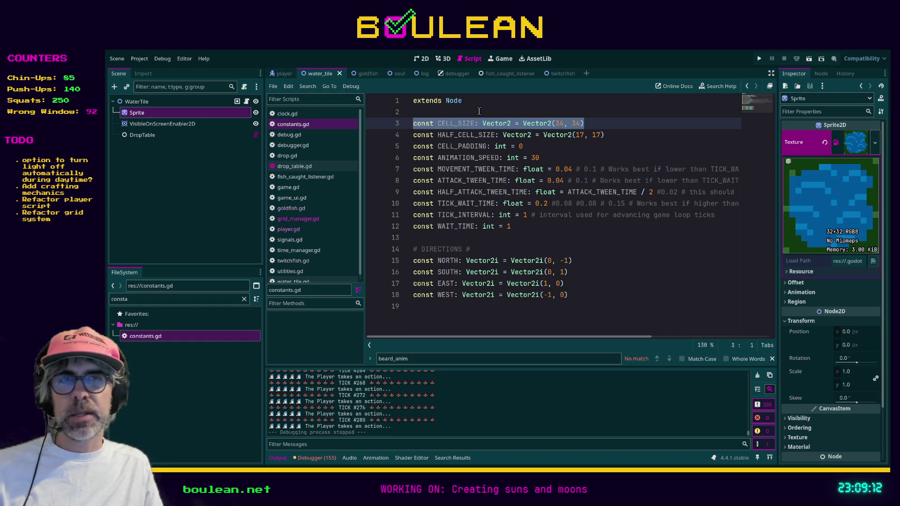
pyautogui.click(599, 122)
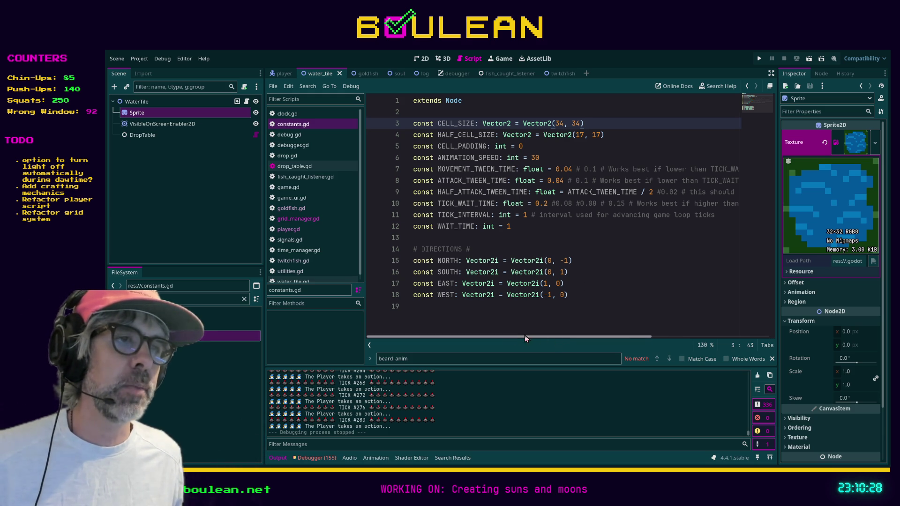
pyautogui.click(477, 317)
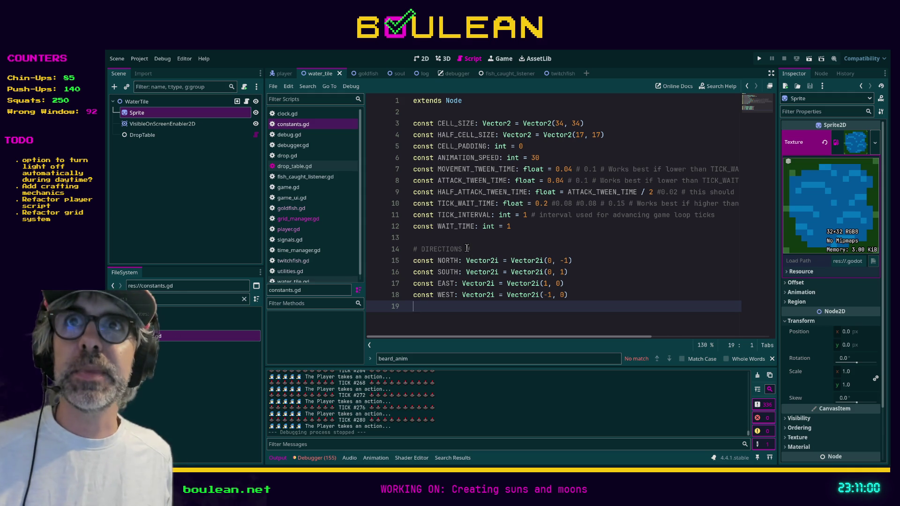
pyautogui.click(464, 237)
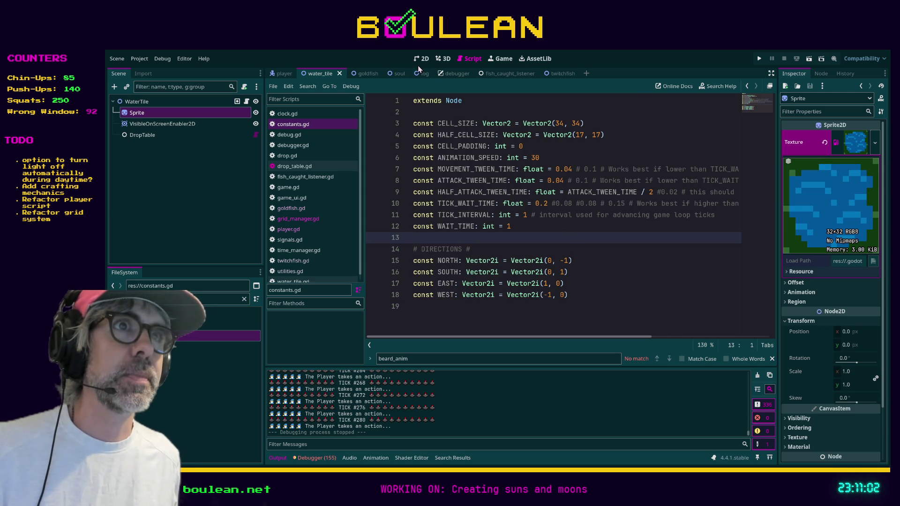
# - Glance at the water tile in 2D, then return to the script editor and browse constants.gd
pyautogui.click(422, 59)
pyautogui.click(467, 60)
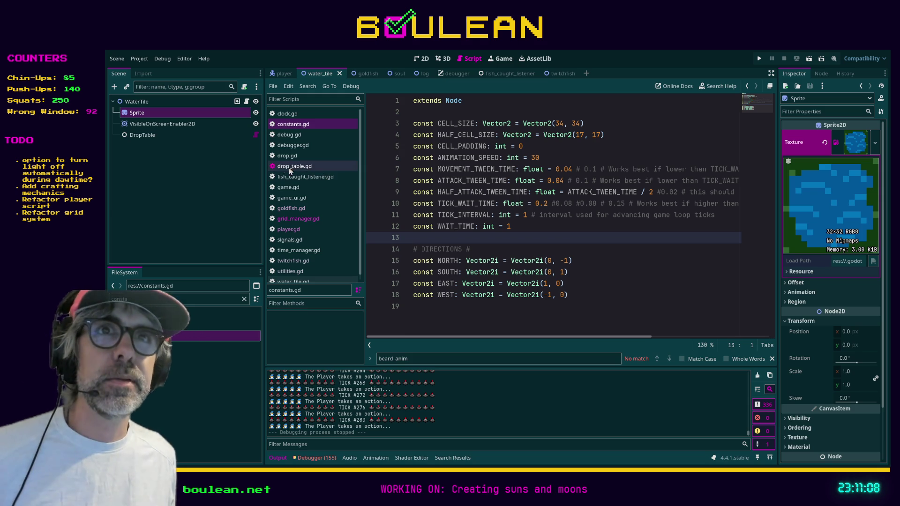
pyautogui.click(481, 249)
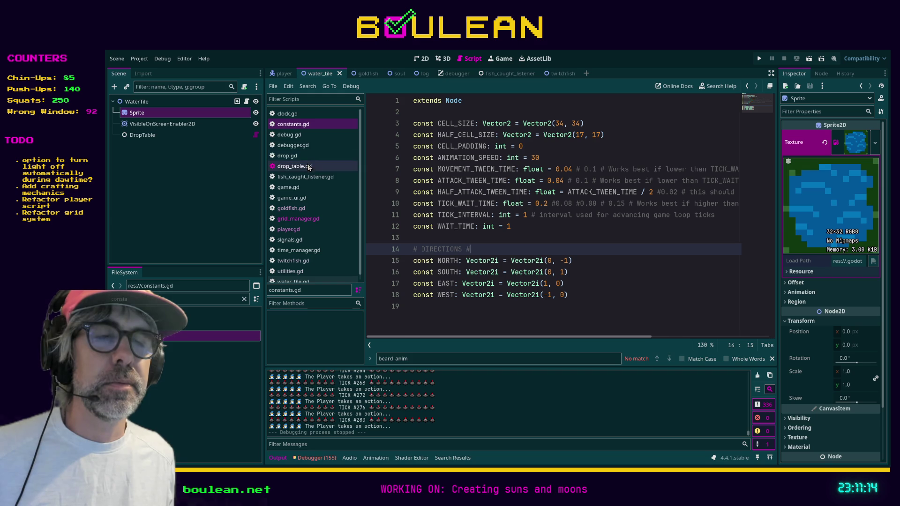
pyautogui.scroll(-1, 320, 226)
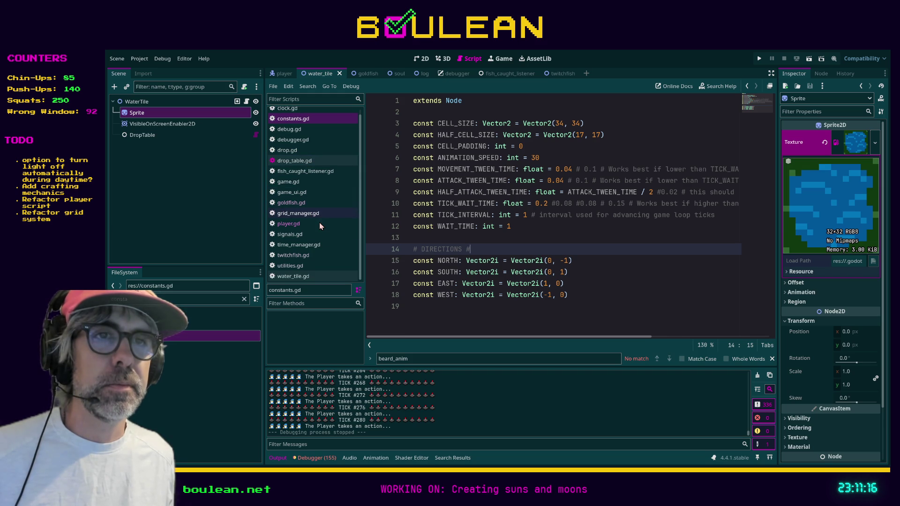
# - Compare twitchfish.gd with water_tile.gd, then select water_tile.gd's available_fish array from line 145 to line 6
pyautogui.click(307, 257)
pyautogui.click(483, 259)
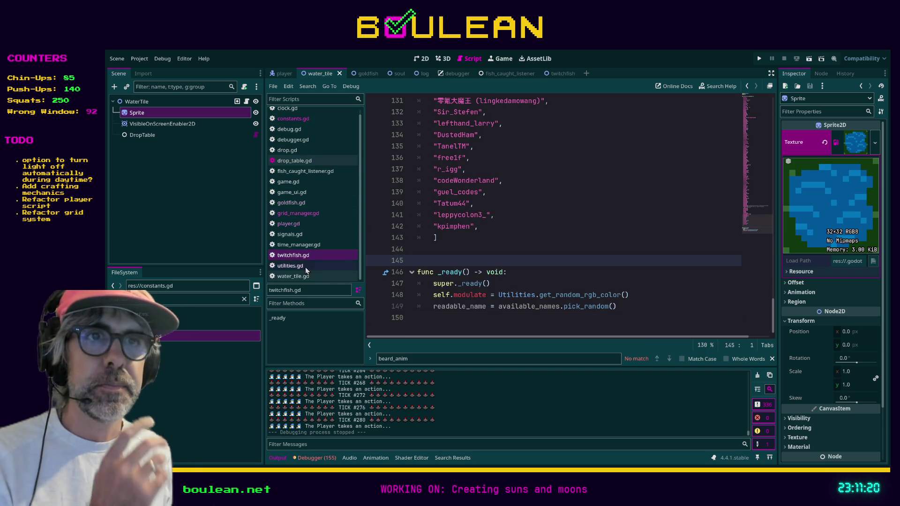
pyautogui.click(293, 276)
pyautogui.click(459, 217)
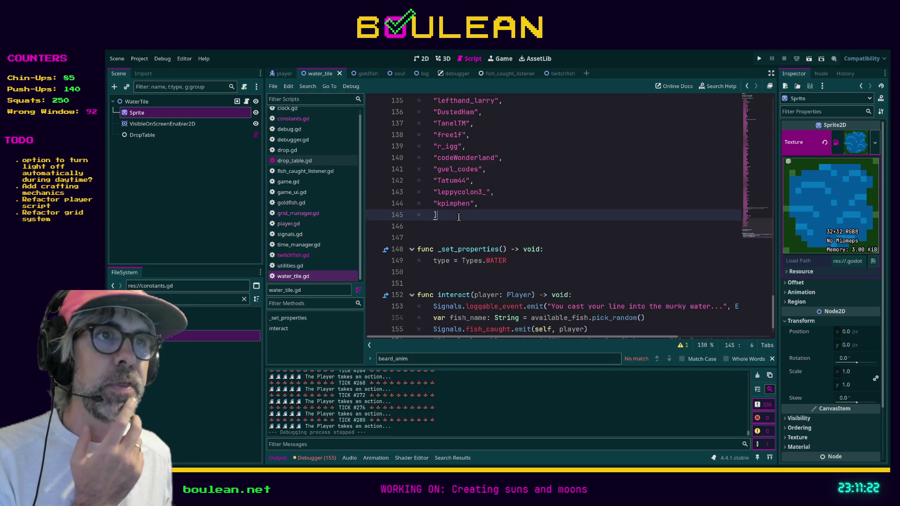
pyautogui.click(312, 256)
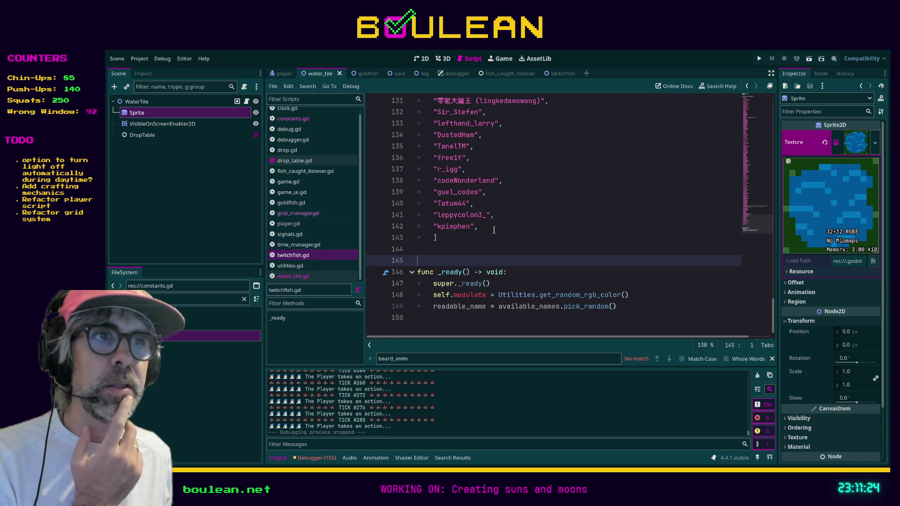
pyautogui.click(309, 278)
pyautogui.moveTo(473, 221)
pyautogui.mouseDown()
pyautogui.moveTo(445, 193)
pyautogui.moveTo(410, 215)
pyautogui.moveTo(394, 158)
pyautogui.mouseUp()
# - Delete the selected available_fish array and the commented-out log line from water_tile.gd
pyautogui.press('BackSpace')
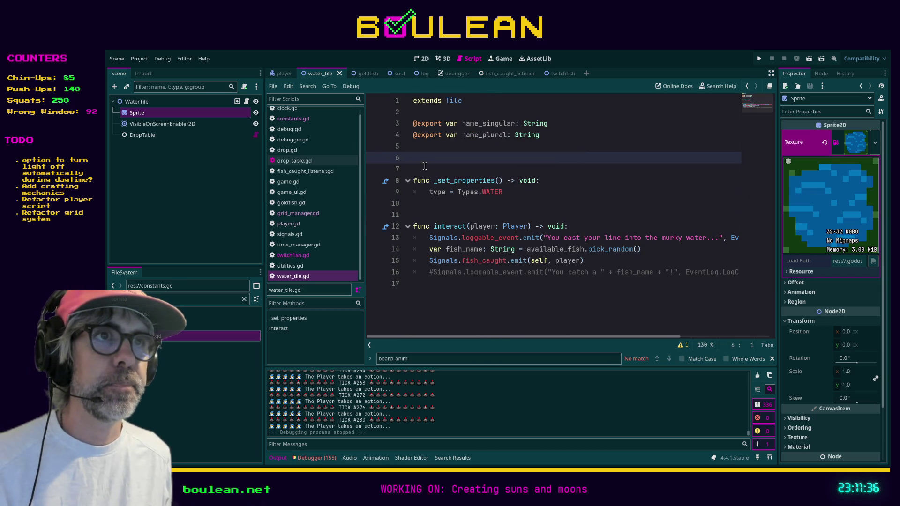
pyautogui.press('BackSpace')
pyautogui.click(710, 261)
pyautogui.press('End')
pyautogui.hotkey('shift', 'Home')
pyautogui.press('BackSpace')
pyautogui.press('BackSpace')
pyautogui.press('BackSpace')
# - Remove the unused fish_name line, save water_tile.gd, and switch to twitchfish.gd
pyautogui.press('Up')
pyautogui.press('End')
pyautogui.hotkey('shift', 'Home')
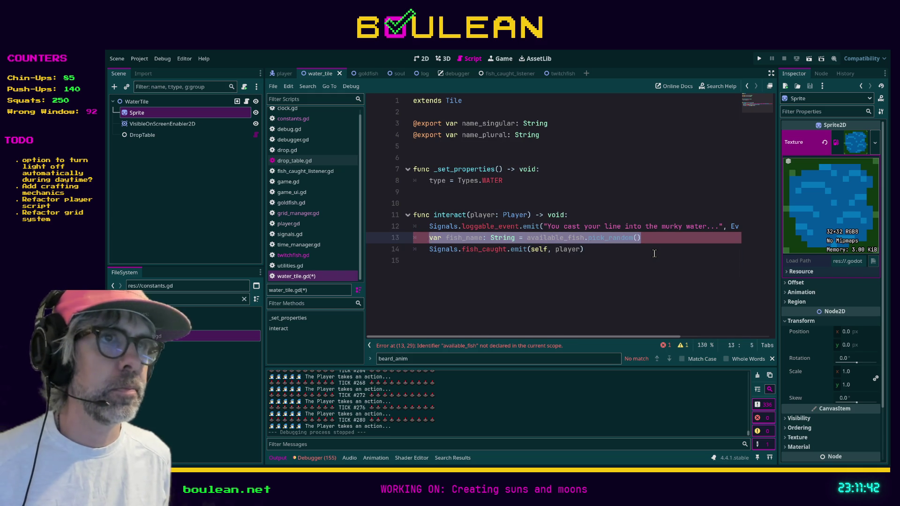
pyautogui.hotkey('shift', 'Home')
pyautogui.press('BackSpace')
pyautogui.press('BackSpace')
pyautogui.press('Down')
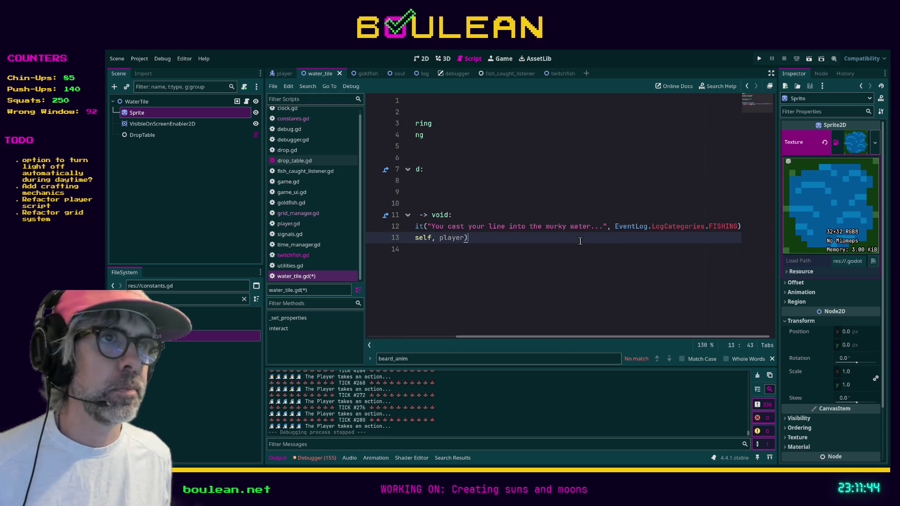
pyautogui.moveTo(530, 337); pyautogui.dragTo(442, 337)
pyautogui.click(461, 277)
pyautogui.hotkey('ctrl', 's')
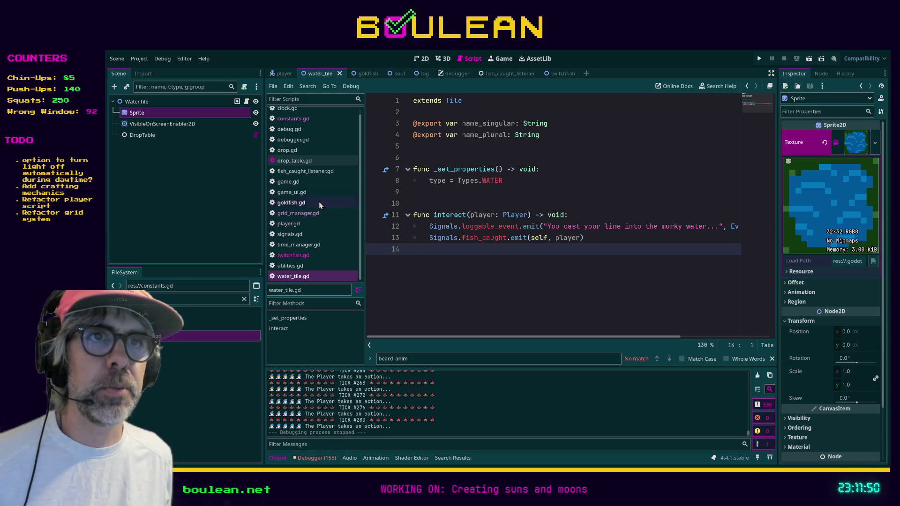
pyautogui.click(293, 256)
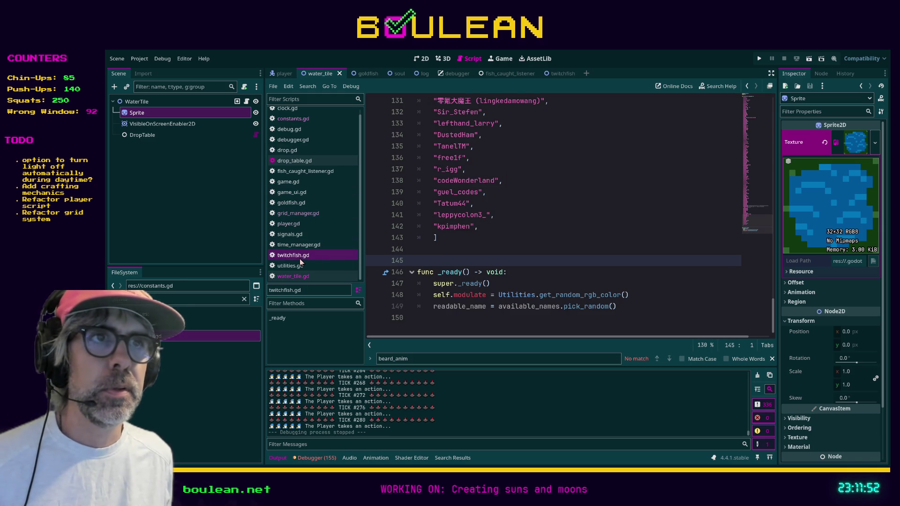
# - Append three viewer-name entries to twitchfish.gd's name list, save, and run the game with F5
pyautogui.click(488, 226)
pyautogui.press('Return')
pyautogui.write('"')
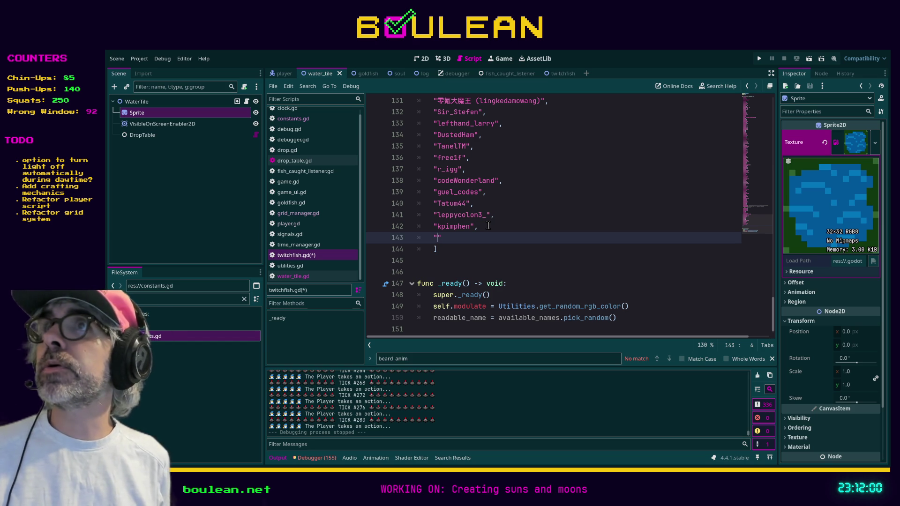
pyautogui.write('la')
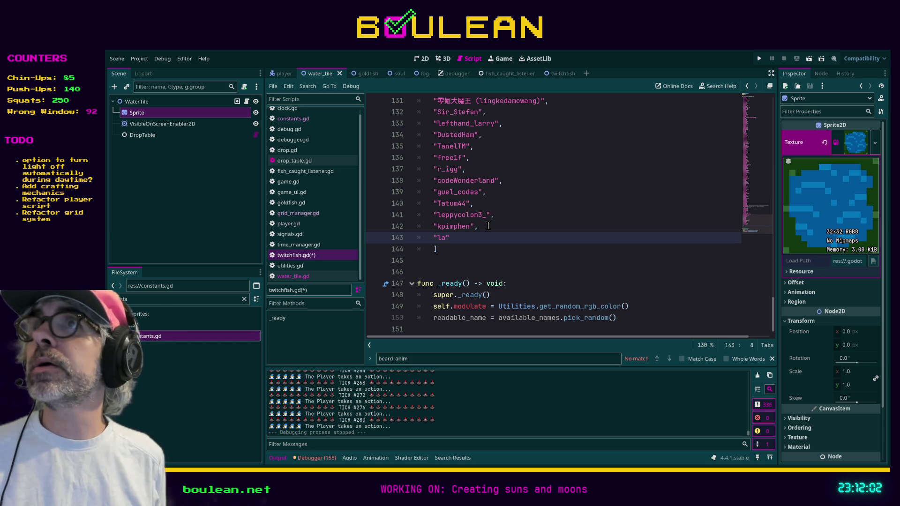
pyautogui.write('_c')
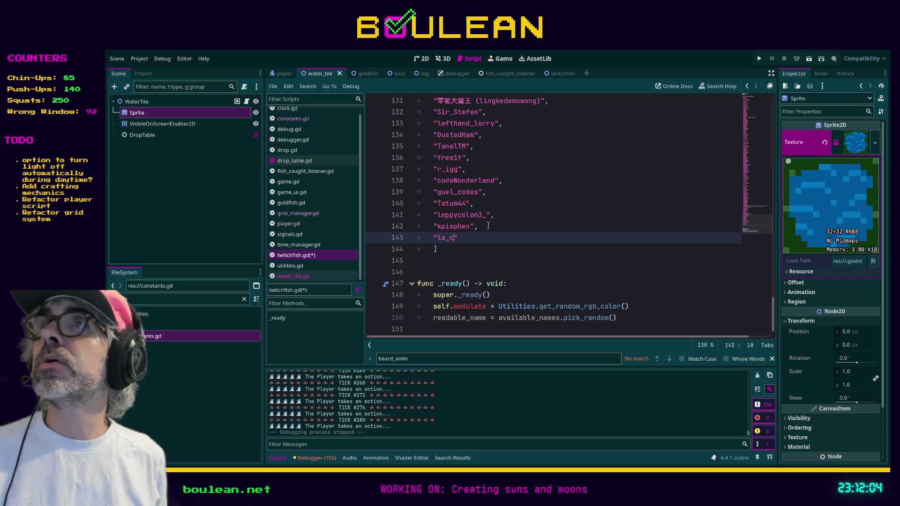
pyautogui.write('r3t')
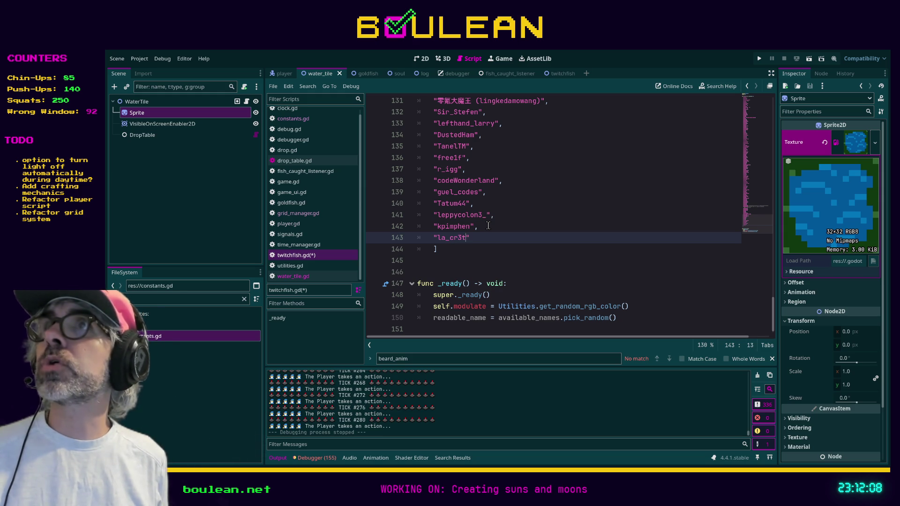
pyautogui.write('ura')
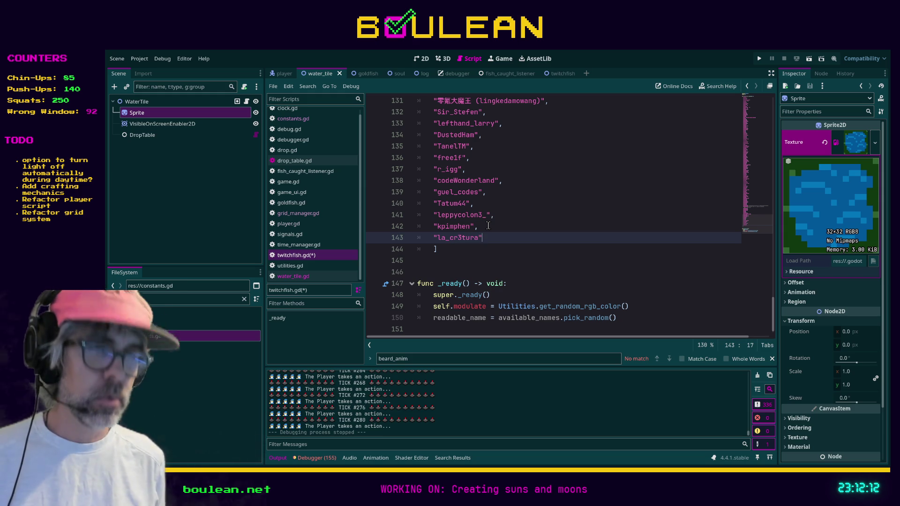
pyautogui.write(',')
pyautogui.press('Return')
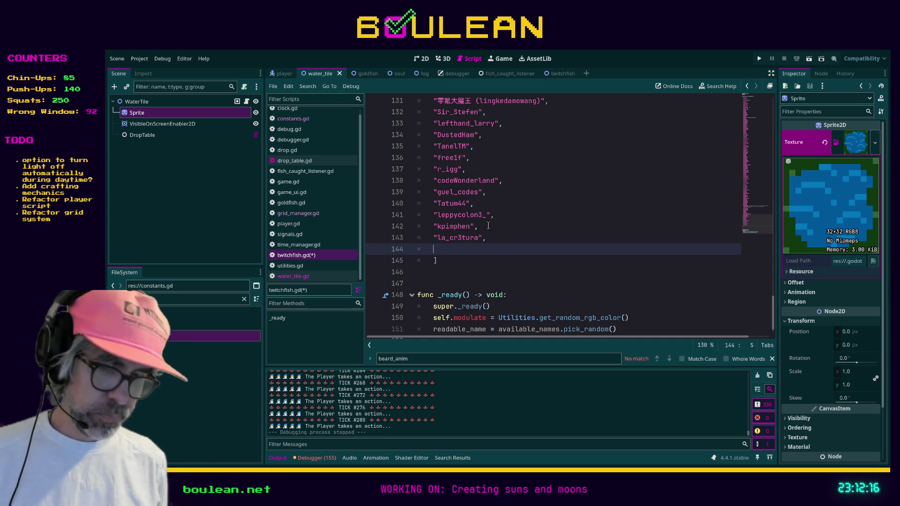
pyautogui.write('0xPrat')
pyautogui.press('BackSpace')
pyautogui.press('BackSpace')
pyautogui.press('BackSpace')
pyautogui.write('"')
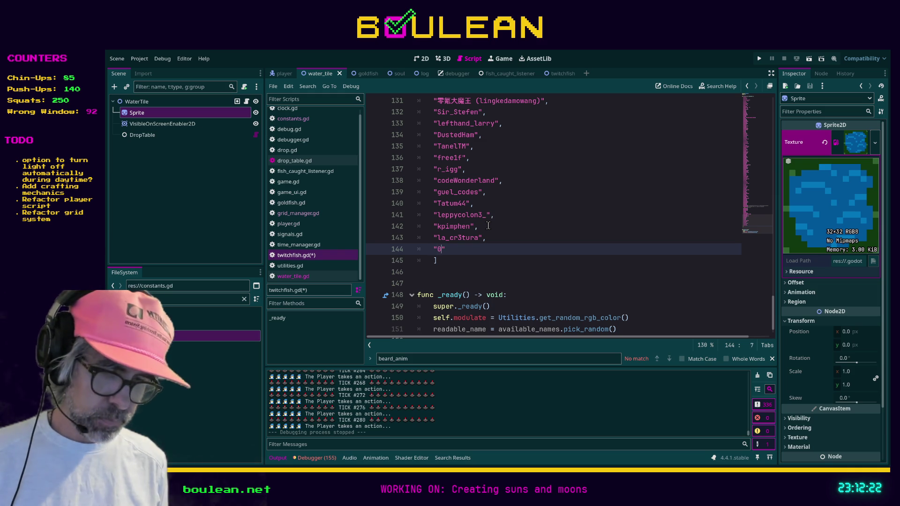
pyautogui.write('0xPratz')
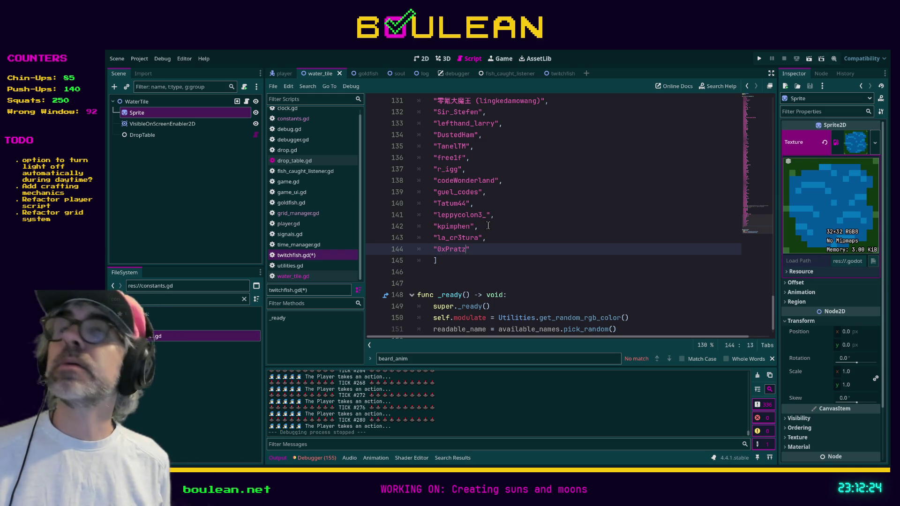
pyautogui.write('",')
pyautogui.press('Return')
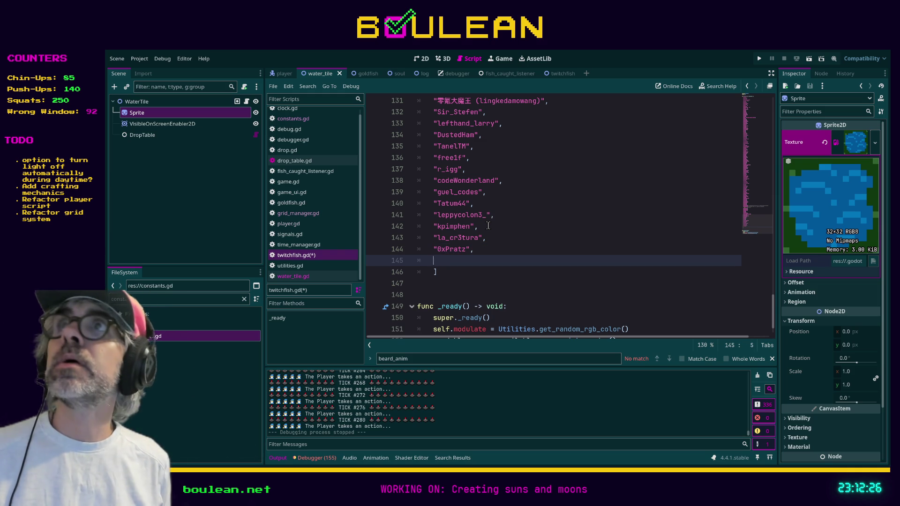
pyautogui.write('ironi')
pyautogui.write('cfistpump')
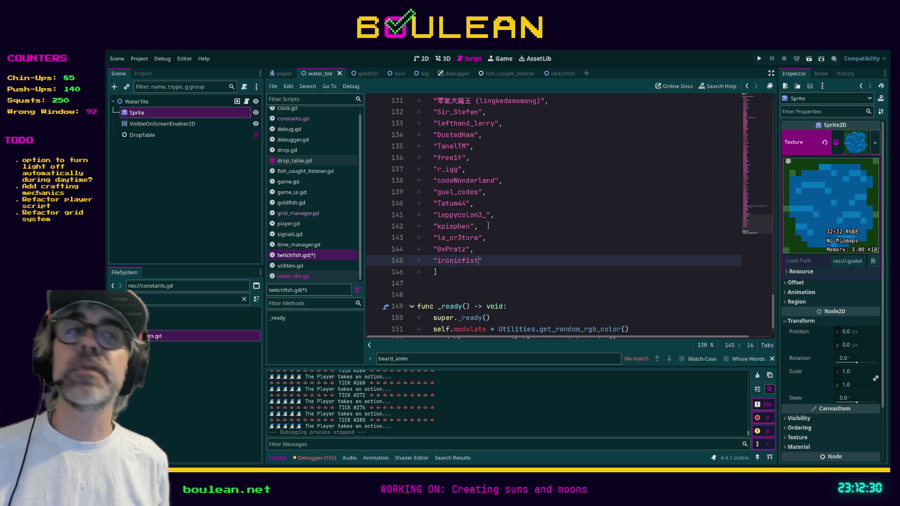
pyautogui.write('",')
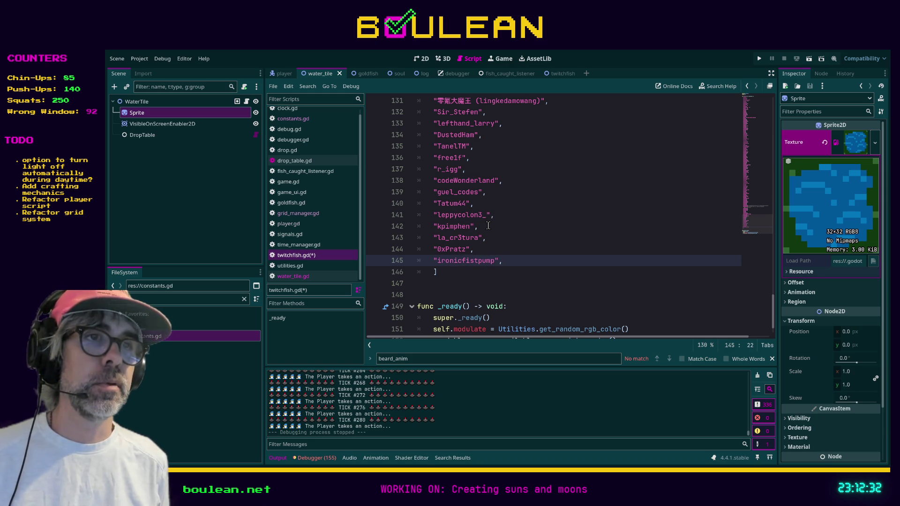
pyautogui.hotkey('ctrl', 's')
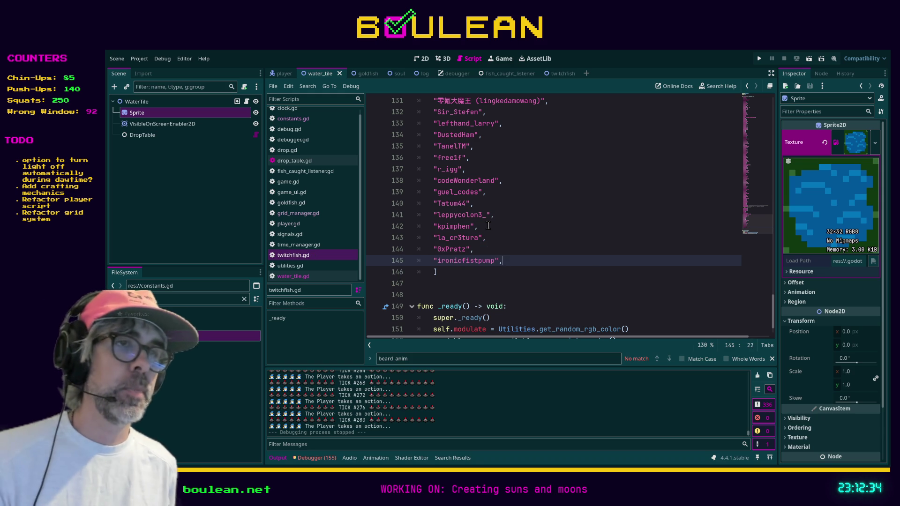
pyautogui.press('F5')
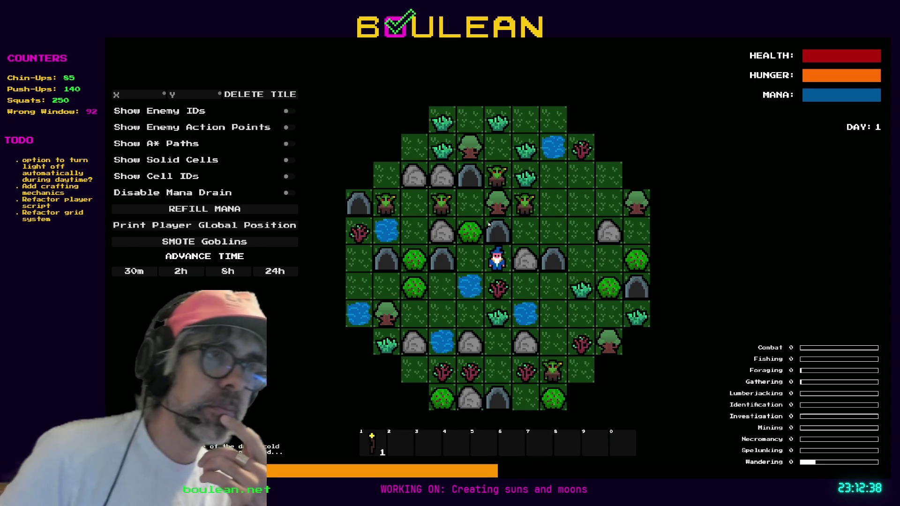
# - Move the wizard one tile west and fish the neighbouring water repeatedly until 12:28
pyautogui.press('Left')
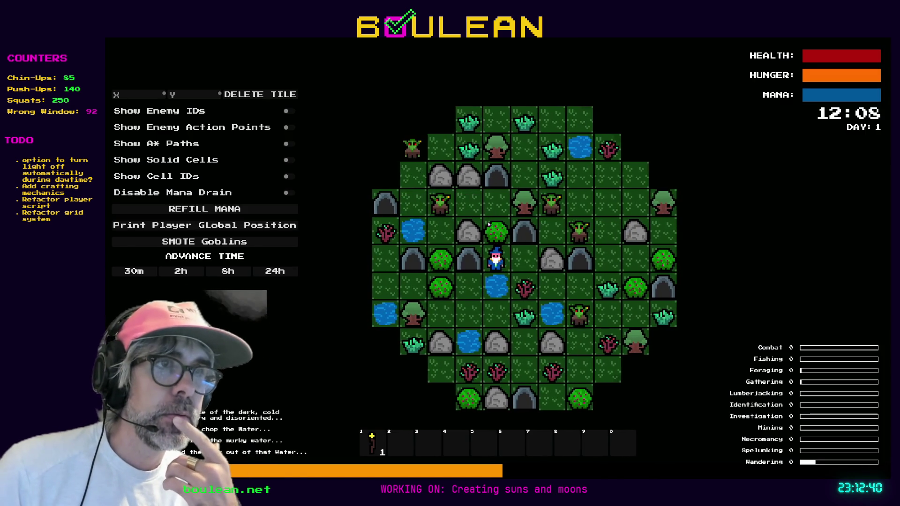
pyautogui.press('Up')
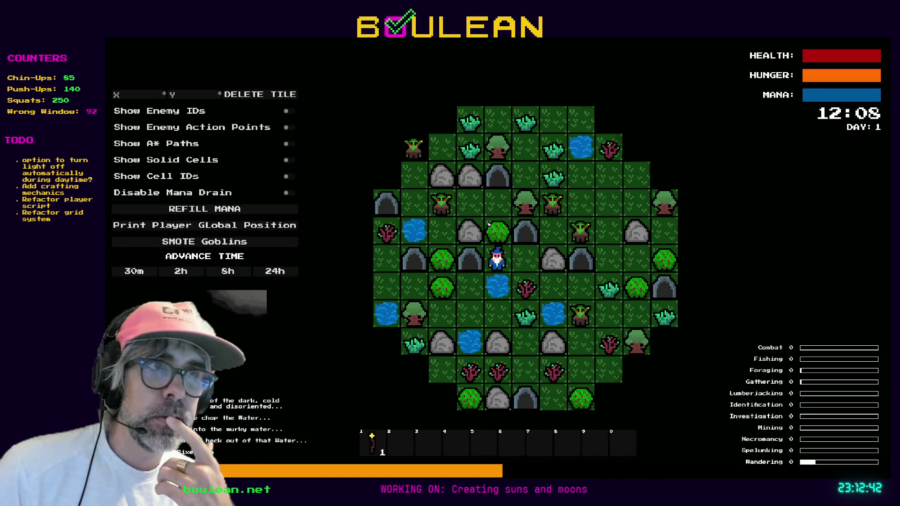
pyautogui.press('Up')
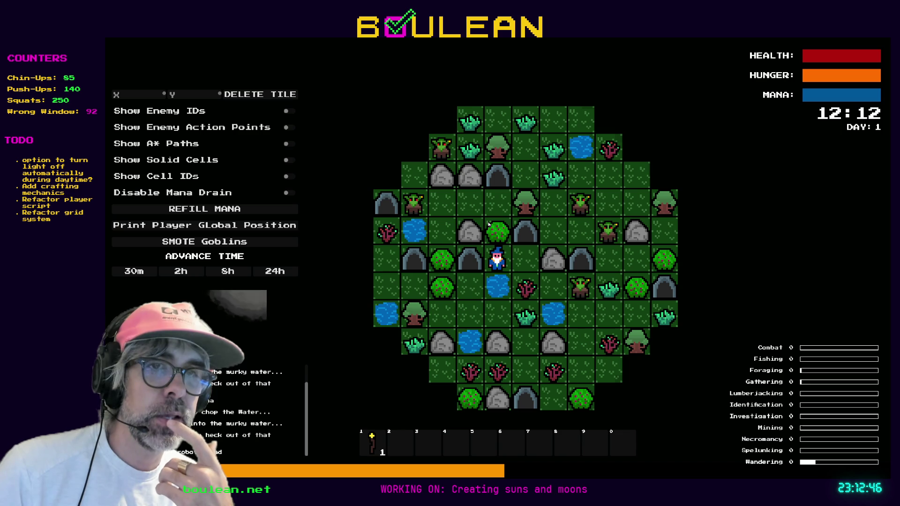
pyautogui.press('Up')
pyautogui.press('Up')
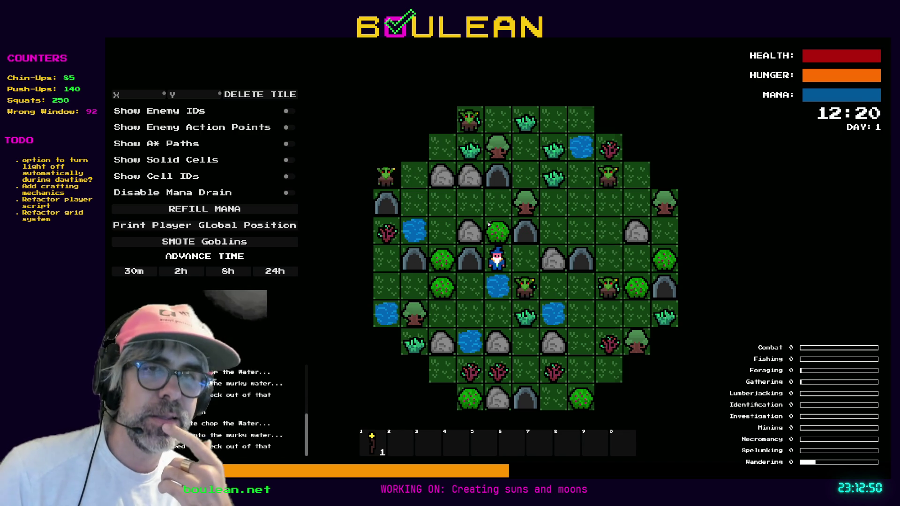
pyautogui.press('Up')
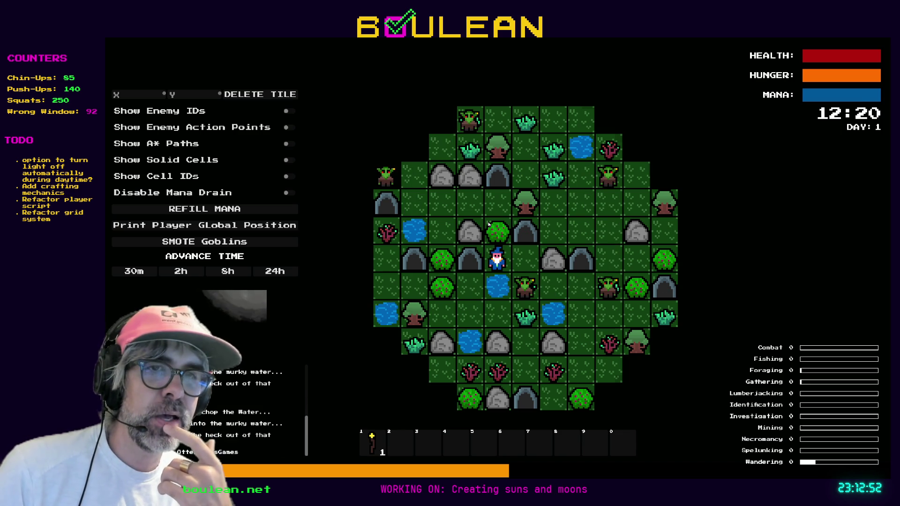
pyautogui.press('Up')
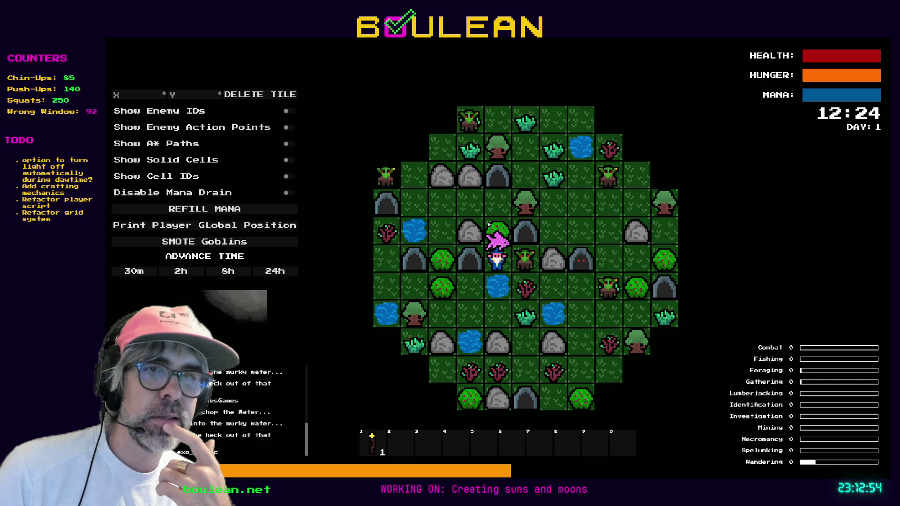
pyautogui.press('Up')
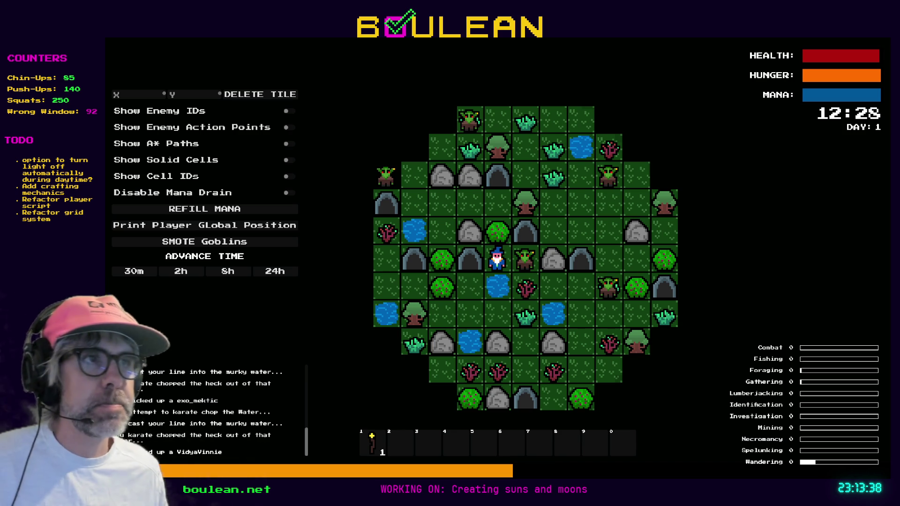
pyautogui.scroll(3, 497, 257)
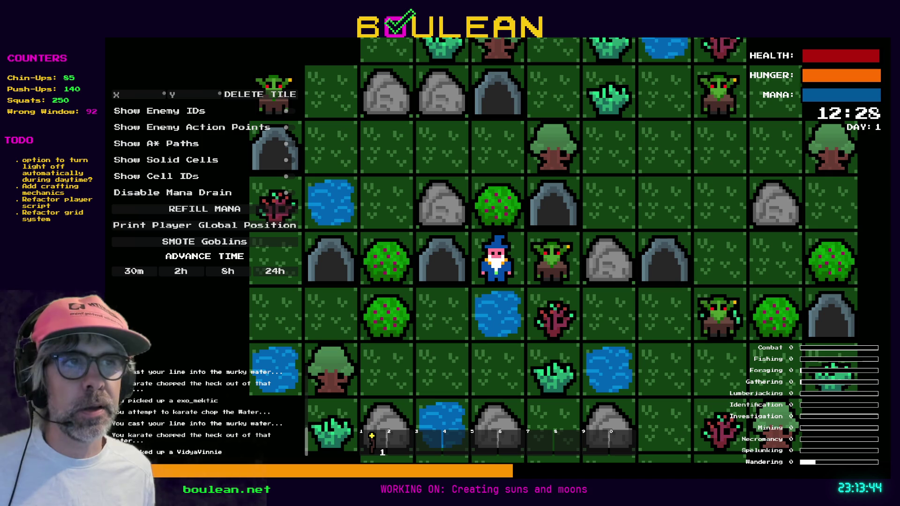
# - Chop the goblin east of the wizard, fish below, then step right and attack the goblin beneath
pyautogui.press('Right')
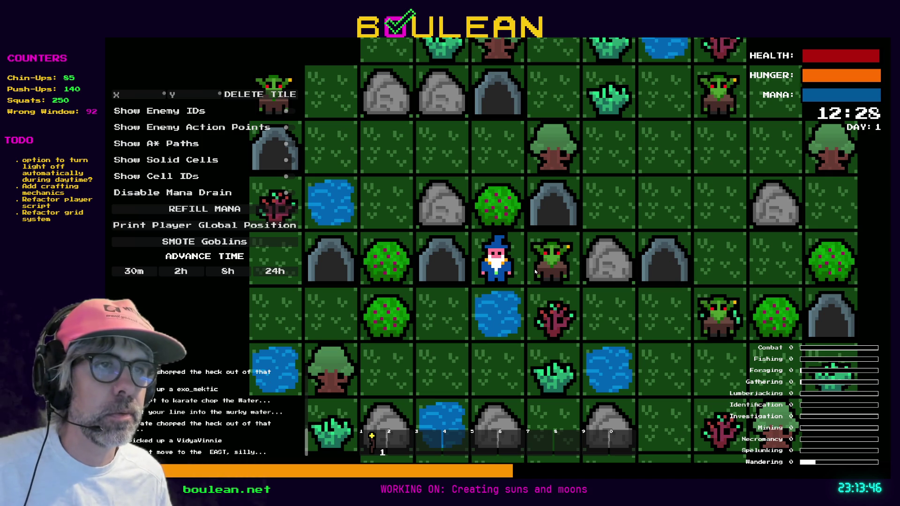
pyautogui.press('Right')
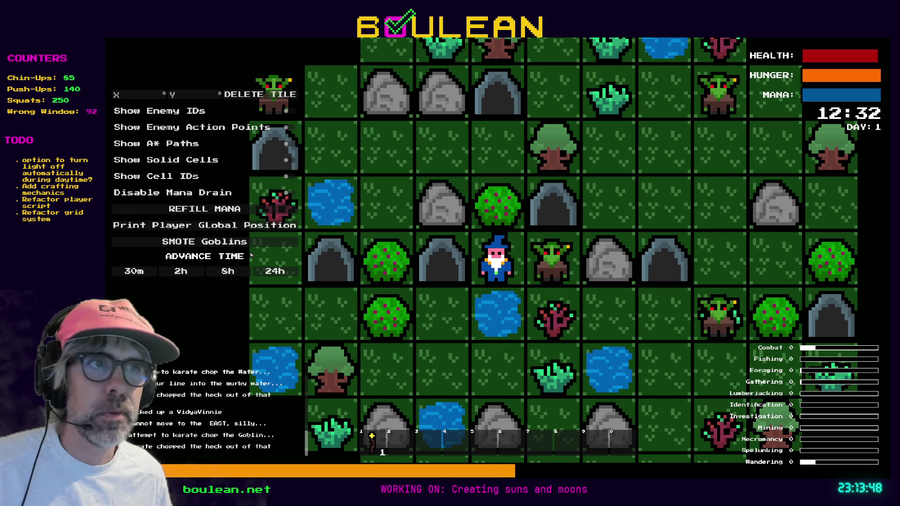
pyautogui.press('Right')
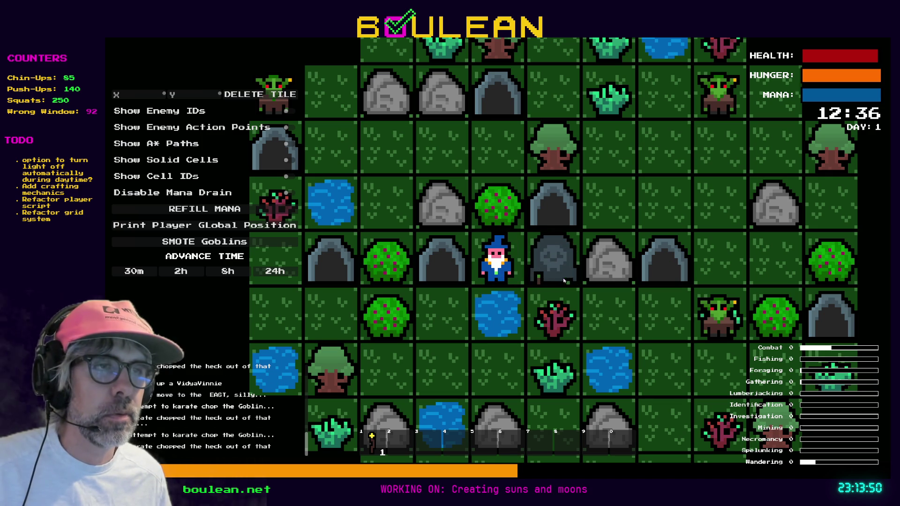
pyautogui.press('Right')
pyautogui.press('Right')
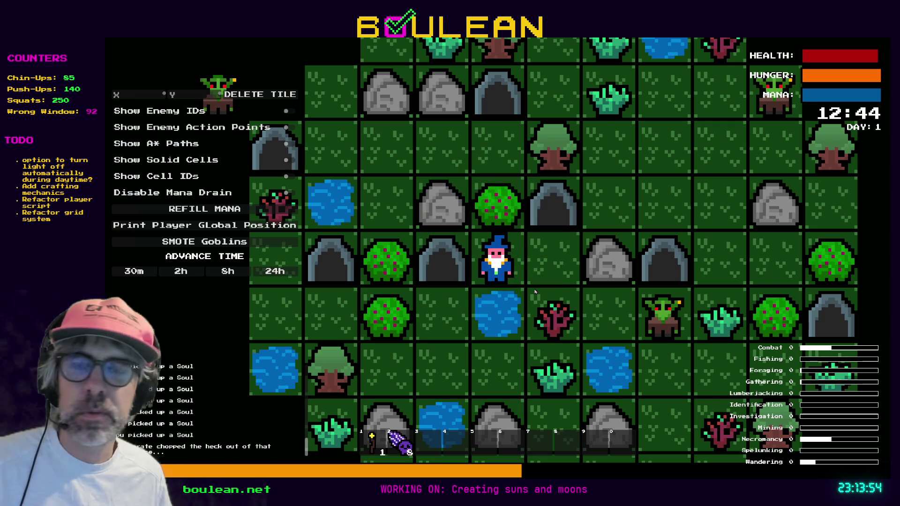
pyautogui.press('Down')
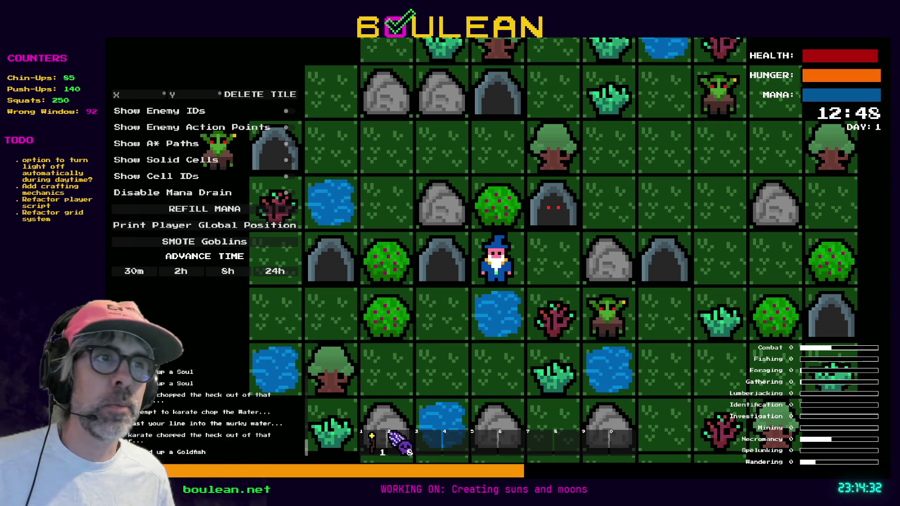
pyautogui.press('d')
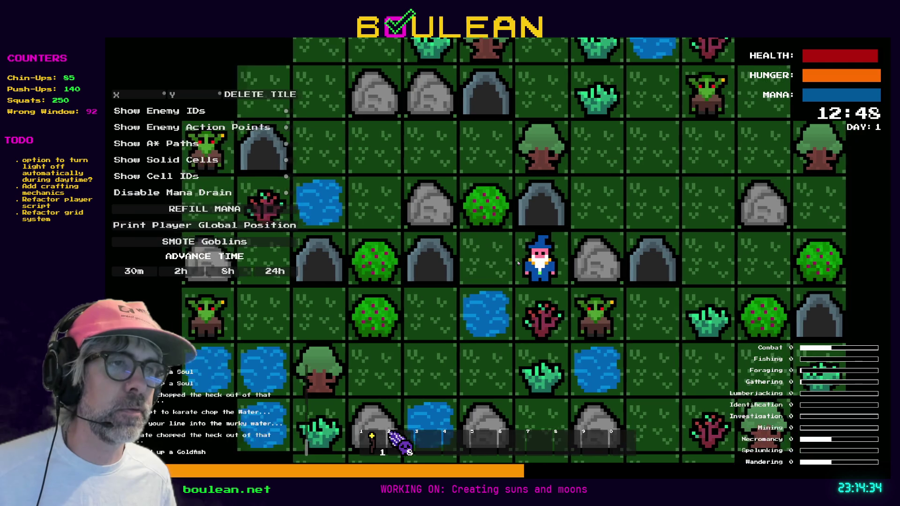
pyautogui.press('s')
pyautogui.press('s')
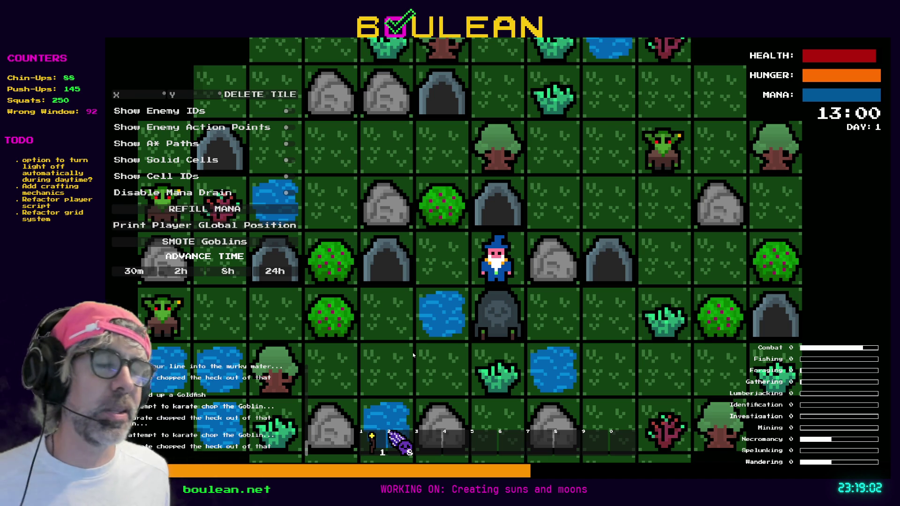
# - Zoom out, walk the wizard to gather the grass tuft, and chop the gravestone above into a sapling
pyautogui.scroll(-2, 547, 275)
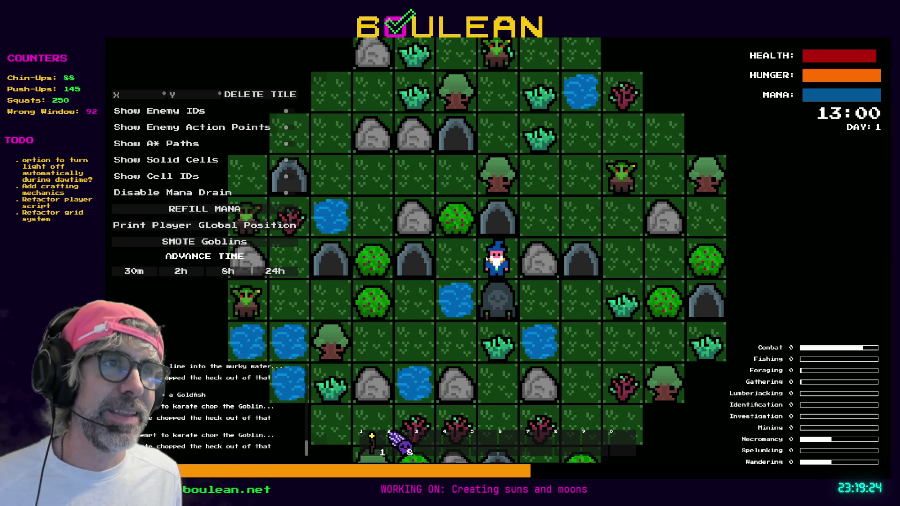
pyautogui.press('a')
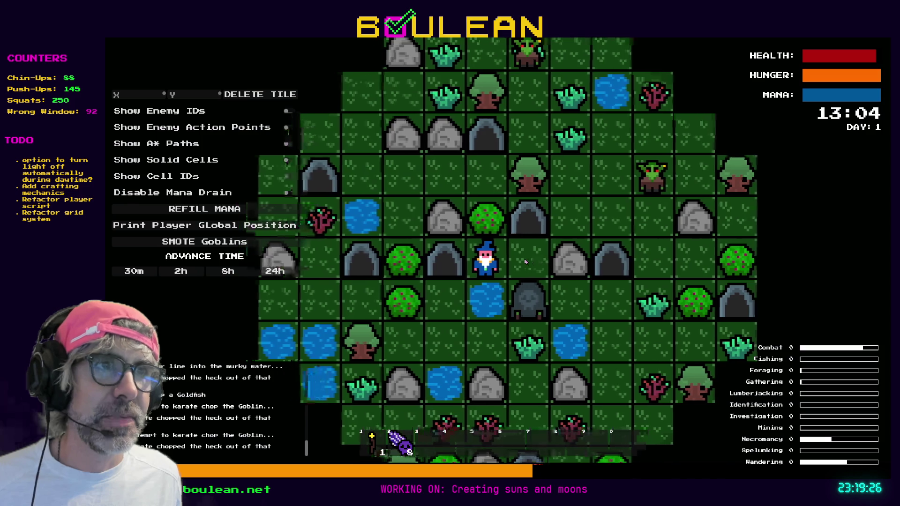
pyautogui.press('s')
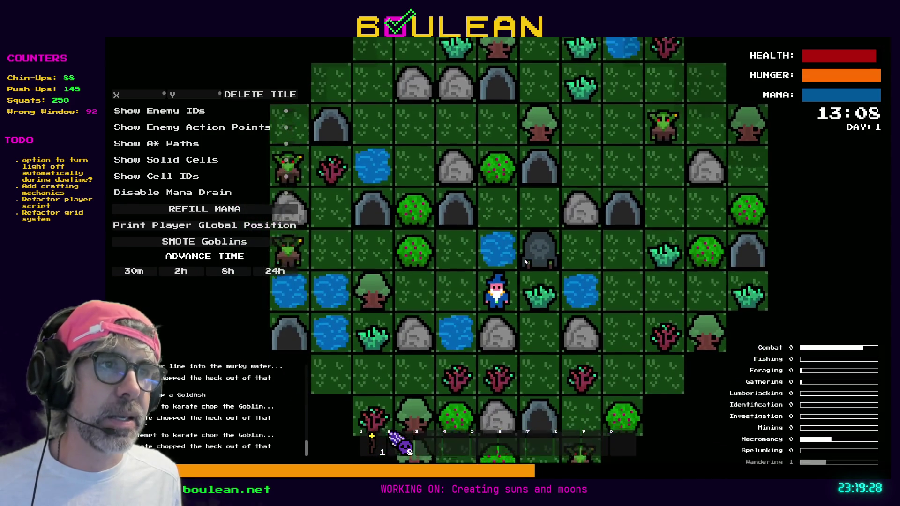
pyautogui.press('d')
pyautogui.press('d')
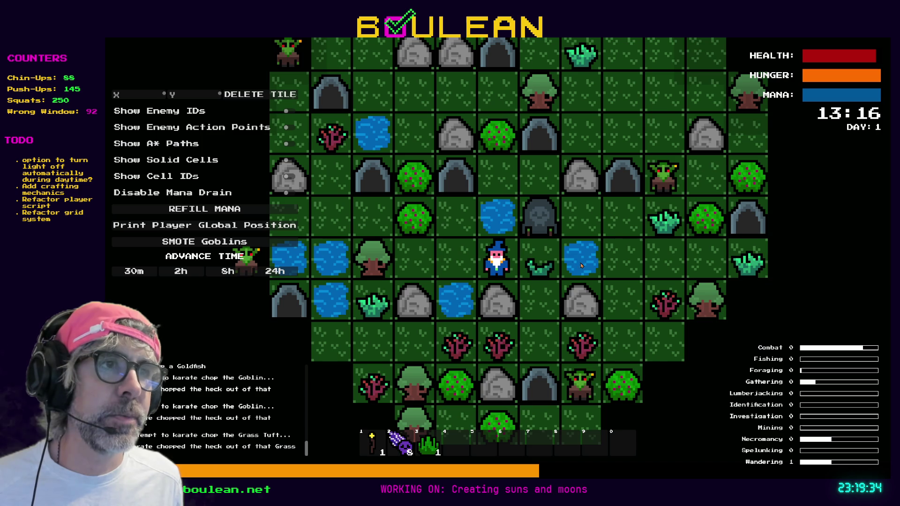
pyautogui.press('d')
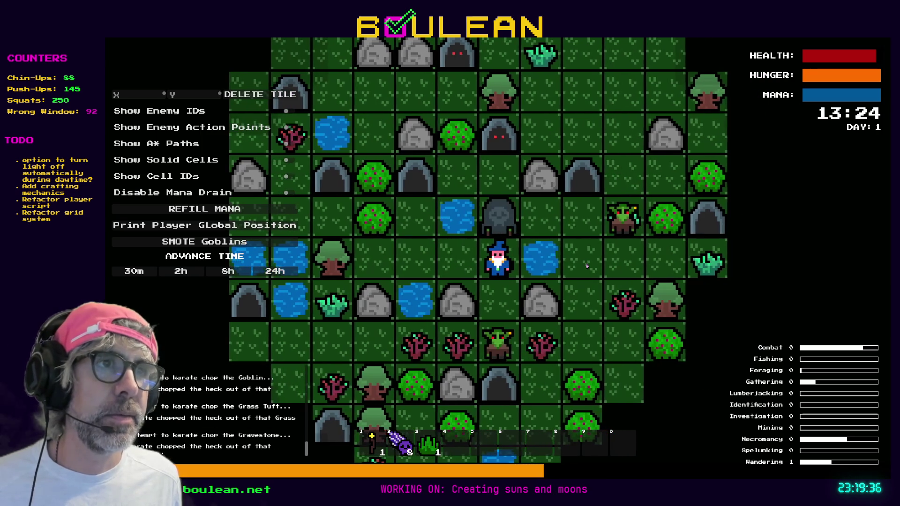
pyautogui.press('w')
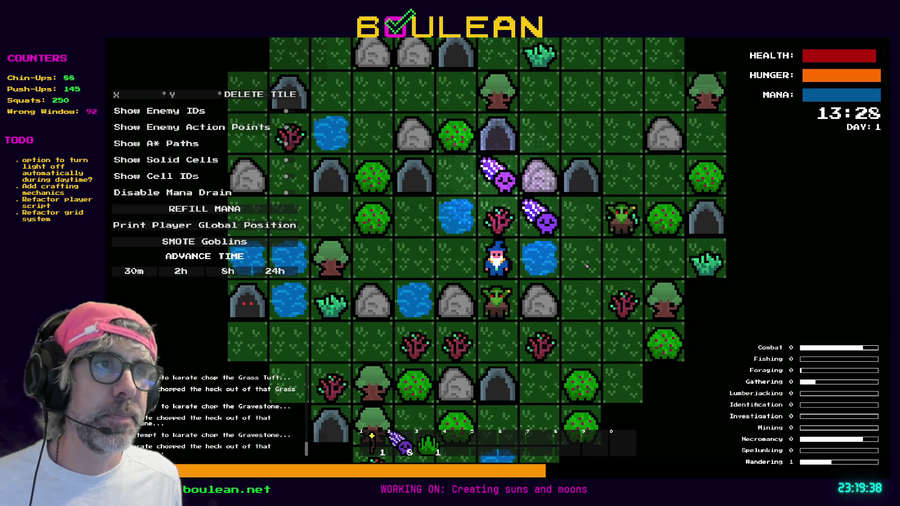
pyautogui.press('w')
pyautogui.press('w')
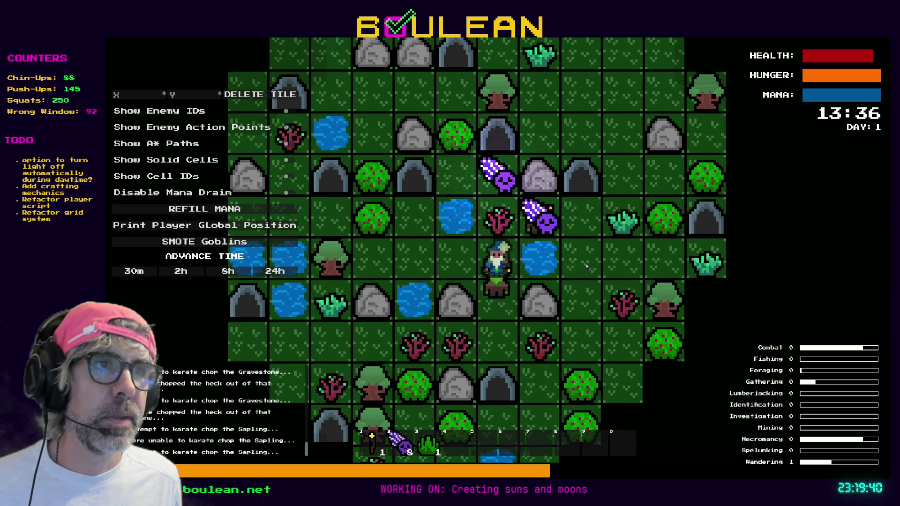
pyautogui.press('w')
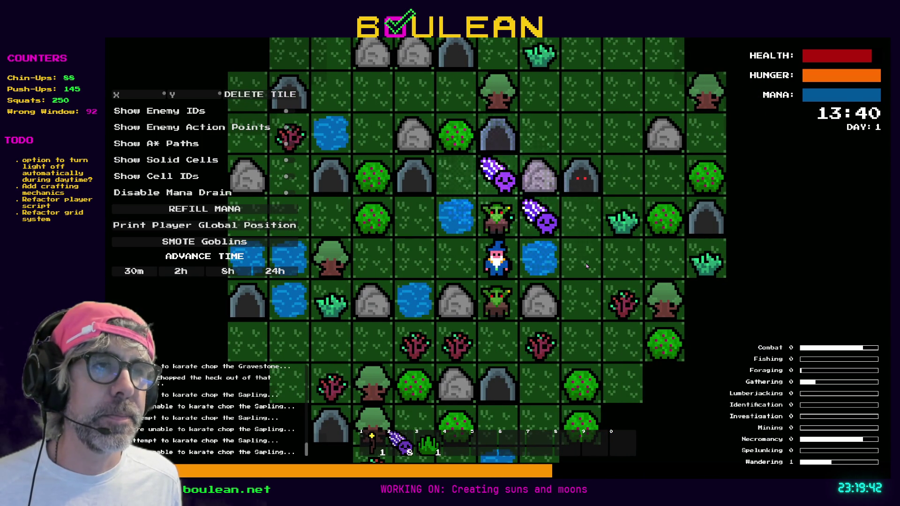
pyautogui.press('w')
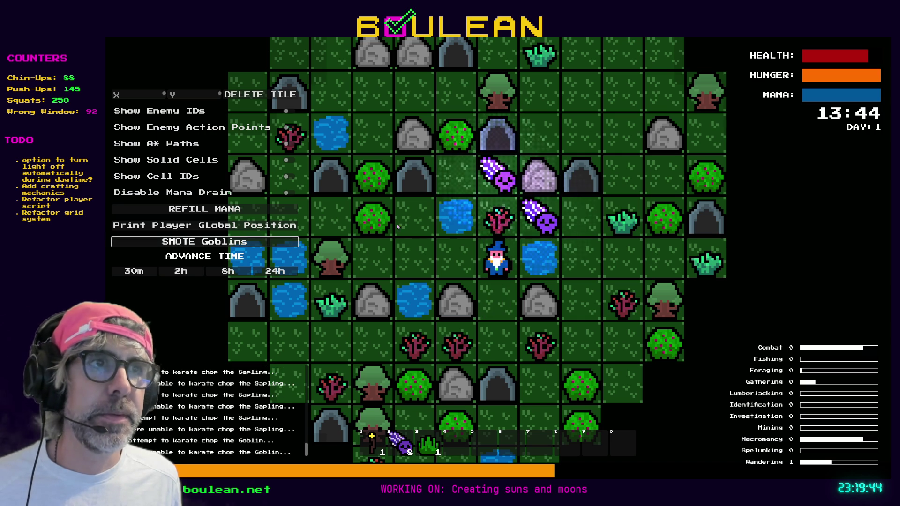
# - Walk the wizard through the ghosts to collect 16 souls, then chop the berry bush for a berry
pyautogui.press('w')
pyautogui.press('w')
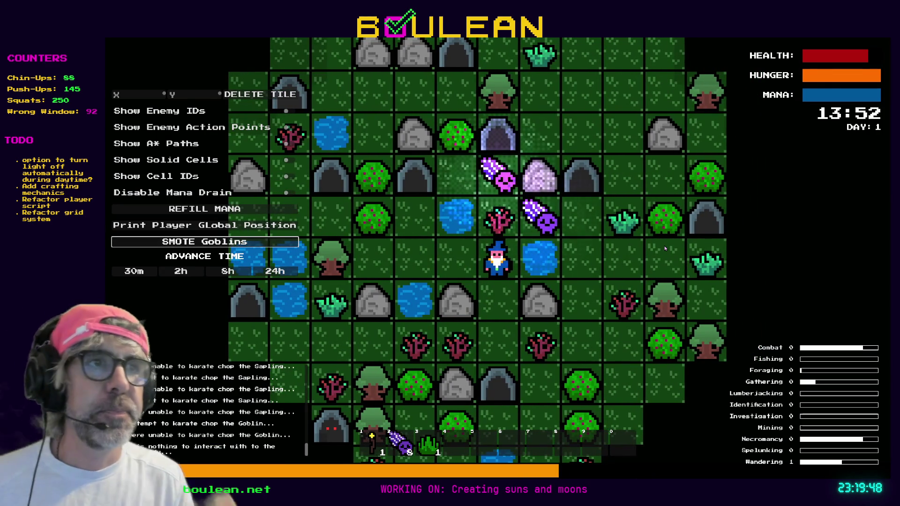
pyautogui.press('w')
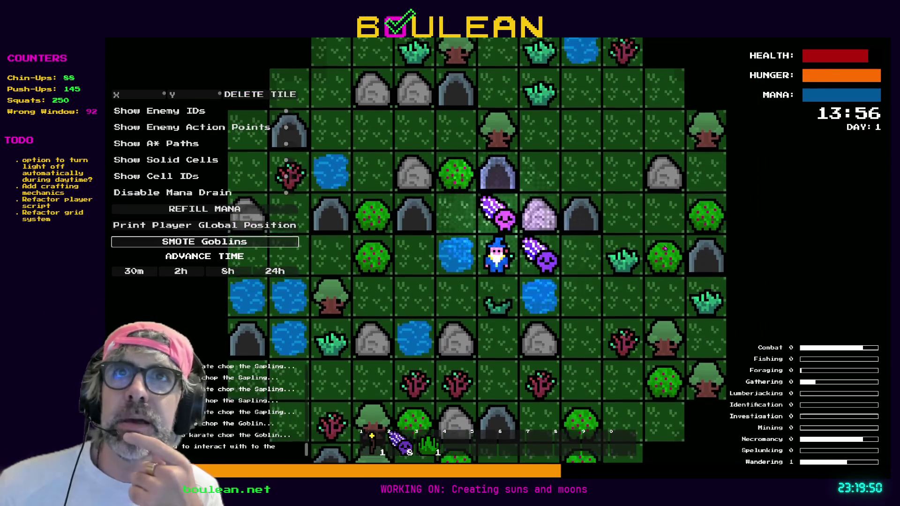
pyautogui.press('d')
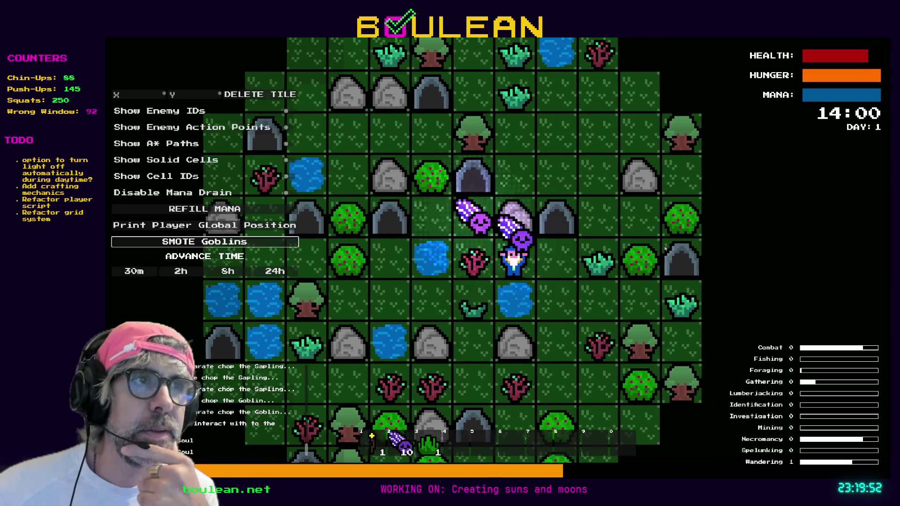
pyautogui.press('a')
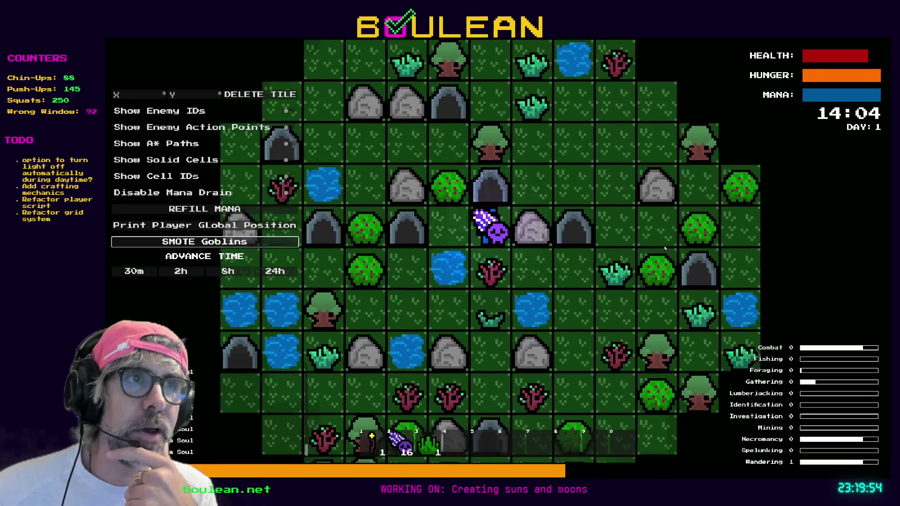
pyautogui.press('w')
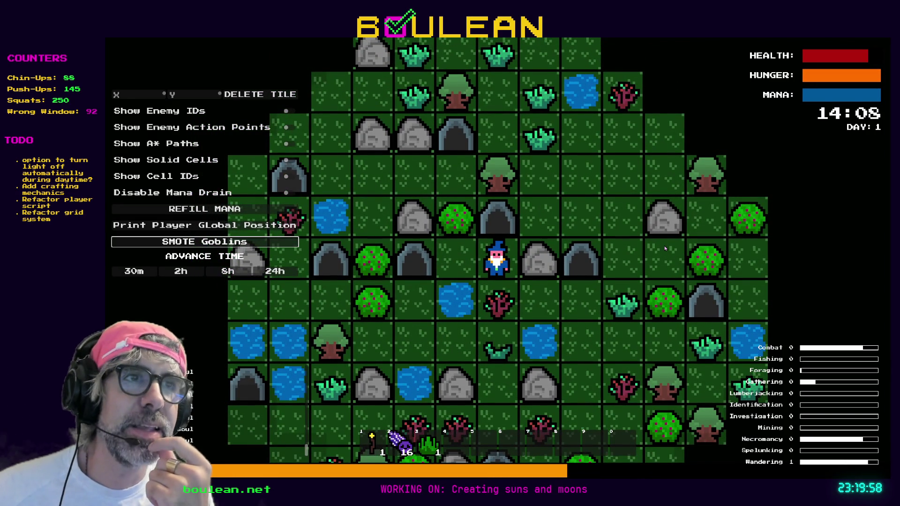
pyautogui.press('a')
pyautogui.press('w')
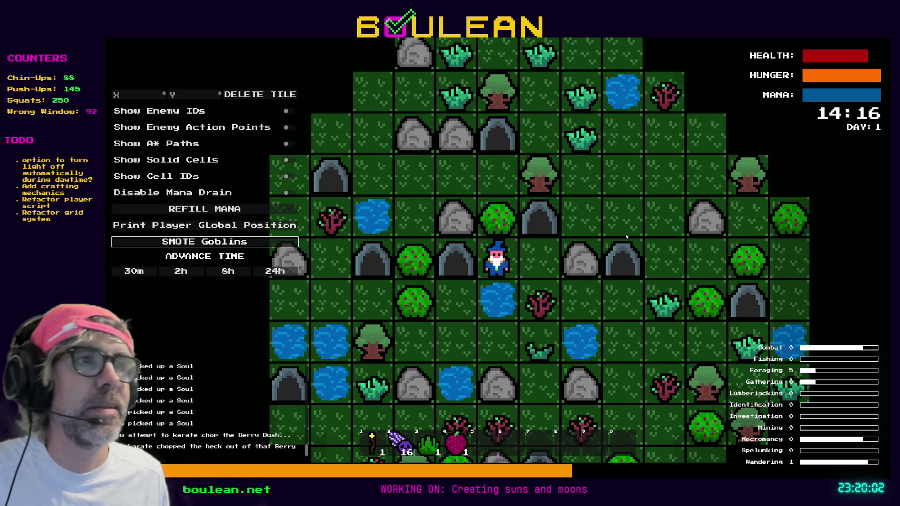
# - Move the wizard one tile right on the forest map
pyautogui.click(532, 261)
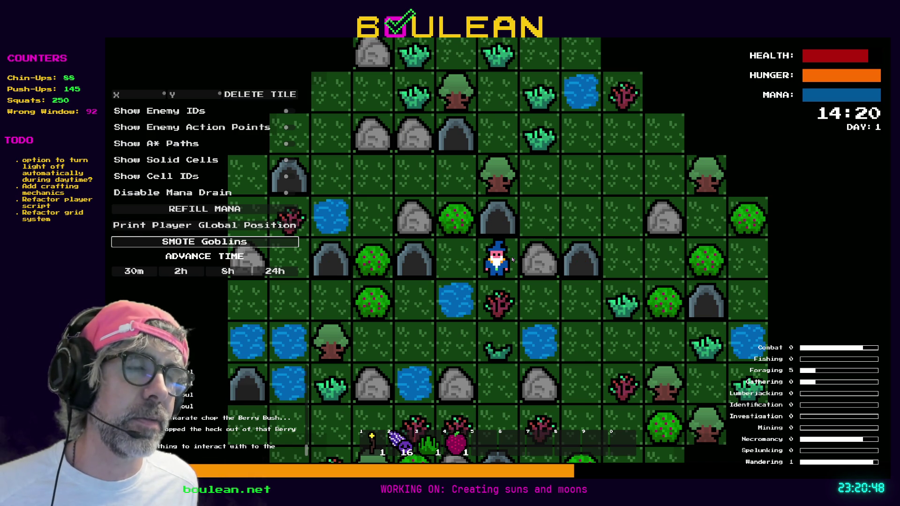
# - Walk the wizard over to chop the sapling, then chop the berry bush twice for berries
pyautogui.press('e')
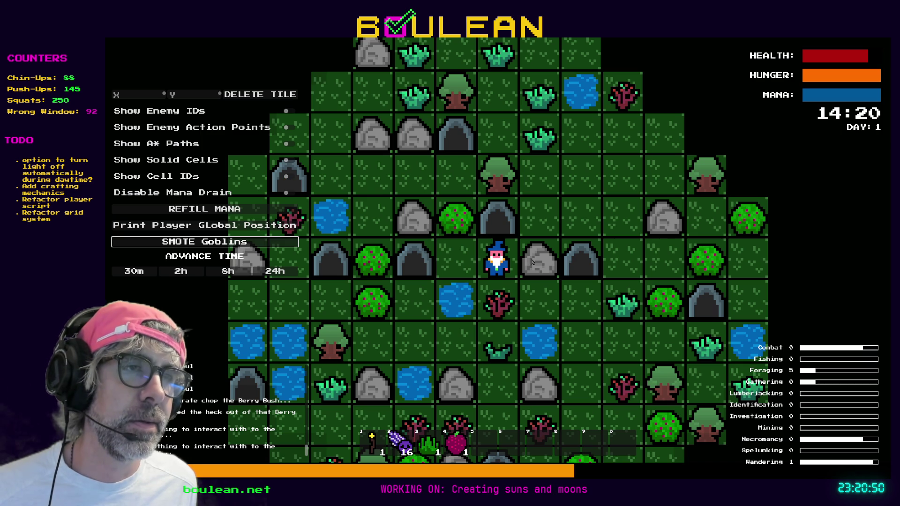
pyautogui.press('s')
pyautogui.press('d')
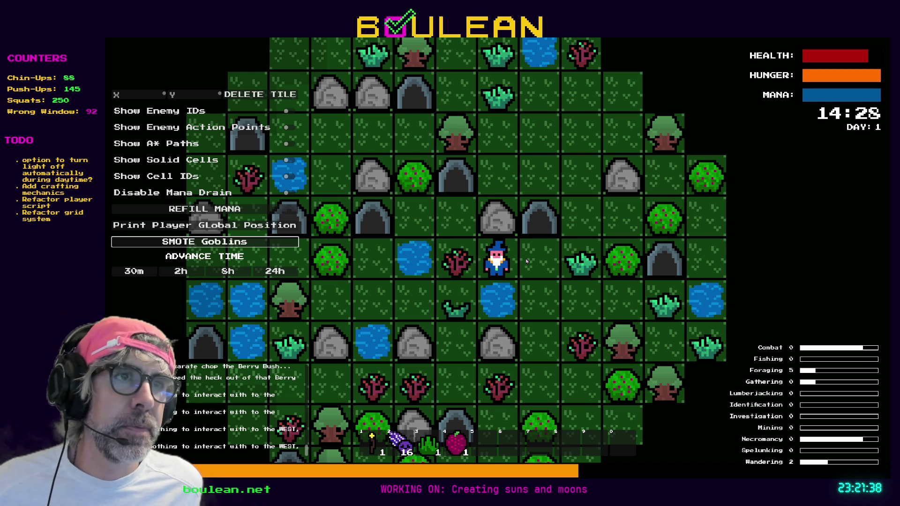
pyautogui.press('d')
pyautogui.press('s')
pyautogui.press('s')
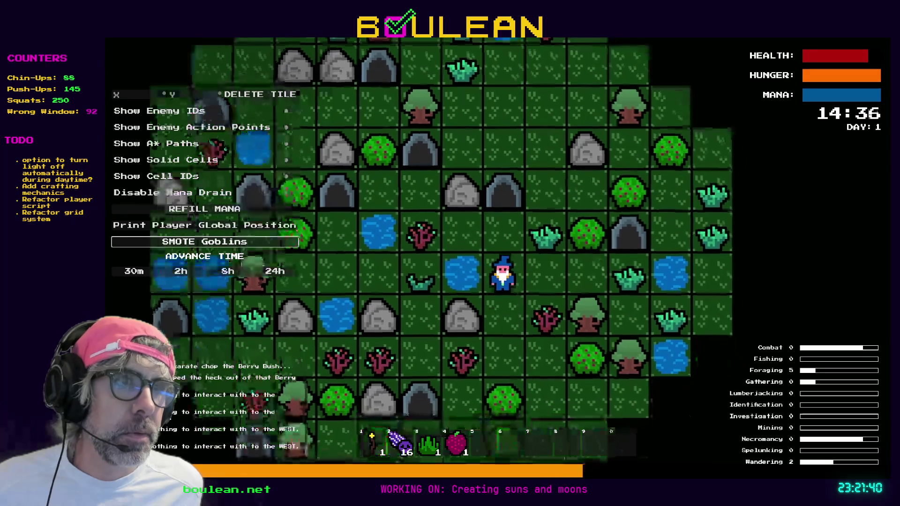
pyautogui.press('d')
pyautogui.press('s')
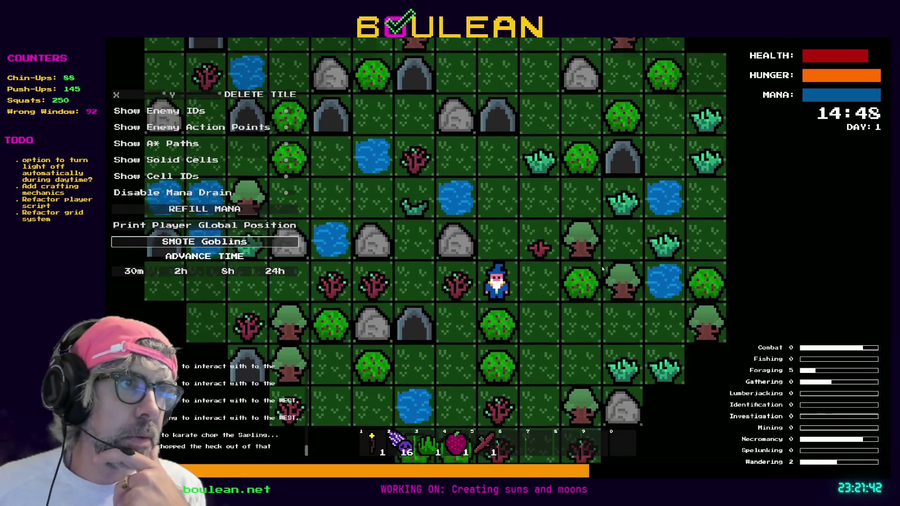
pyautogui.press('d')
pyautogui.press('d')
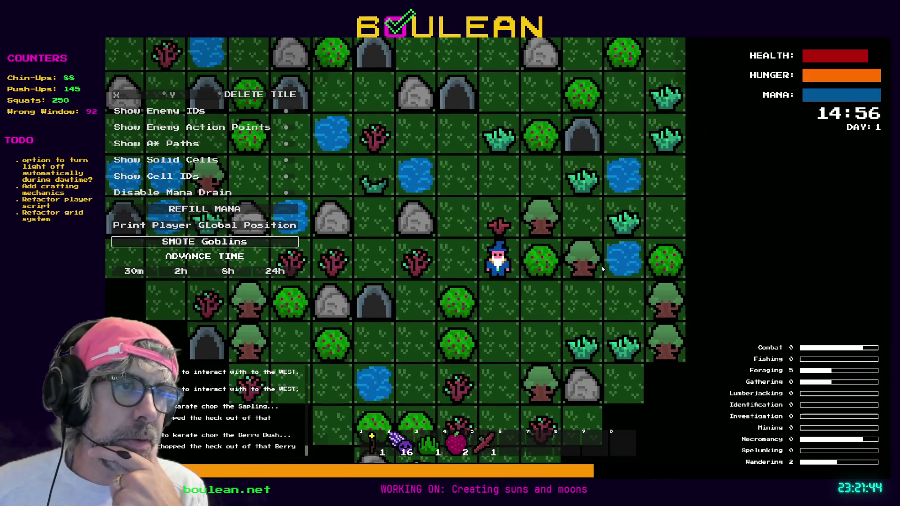
pyautogui.press('d')
pyautogui.press('d')
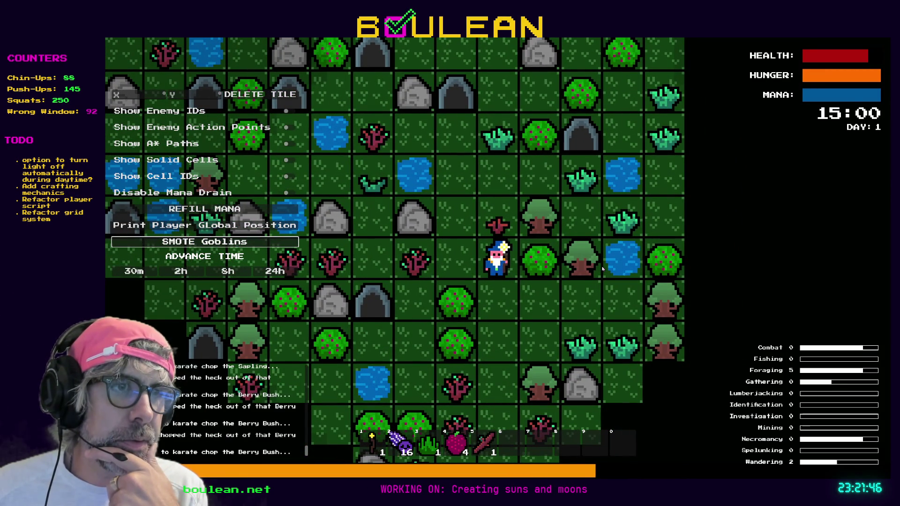
pyautogui.press('s')
# - Fish in the water to catch a Goldfish, then stop the game with F8
pyautogui.press('d')
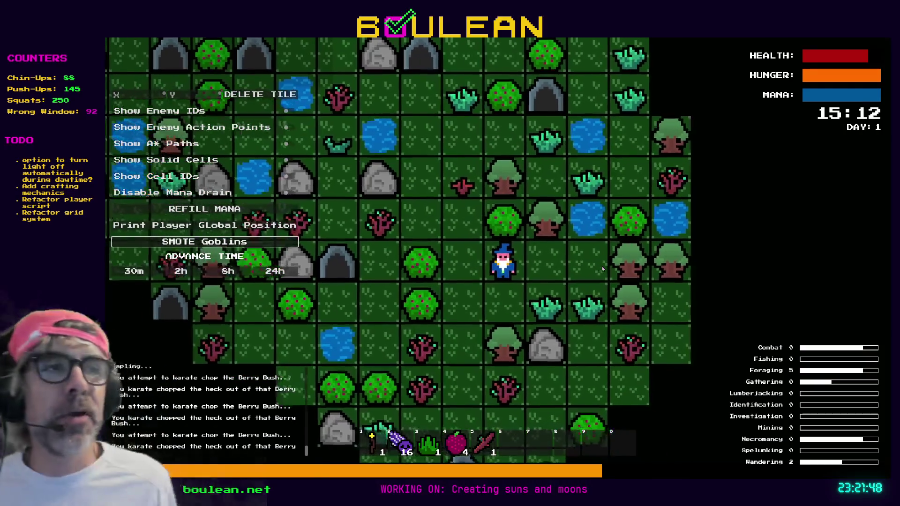
pyautogui.press('d')
pyautogui.press('d')
pyautogui.press('w')
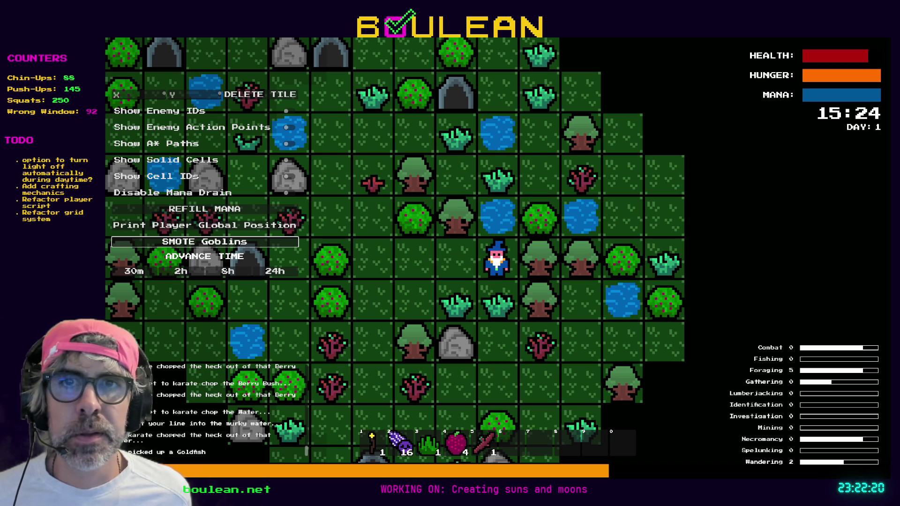
pyautogui.press('F8')
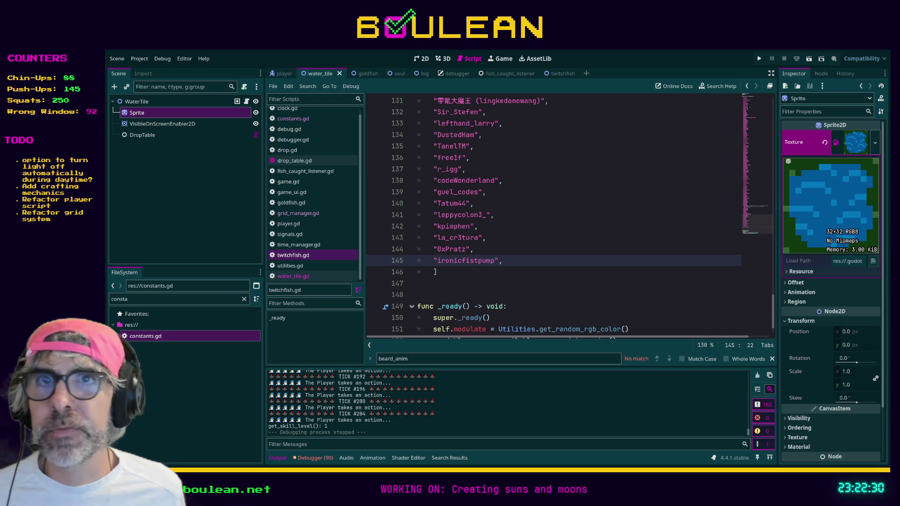
# - Switch to Aseprite's sun sprite sheet and pan the canvas to centre the suns and moon
pyautogui.hotkey('alt', 'Tab')
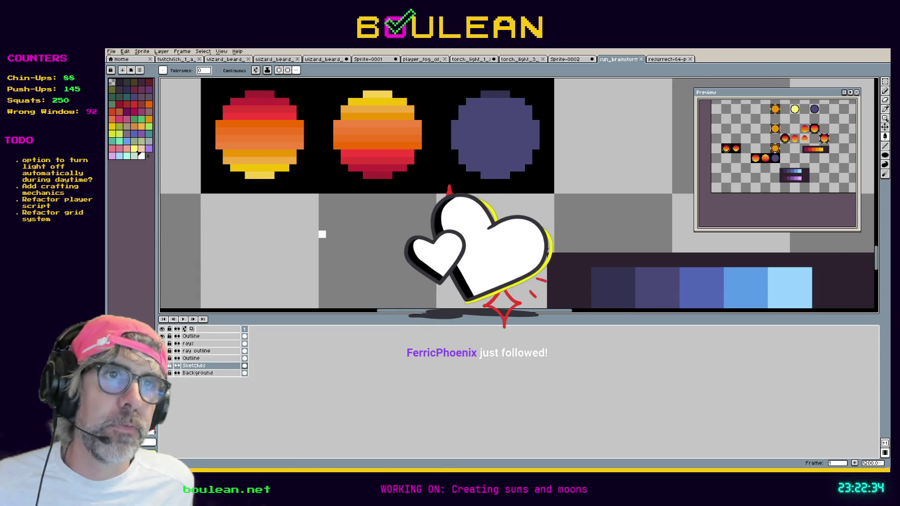
pyautogui.hotkey('alt', 'Tab')
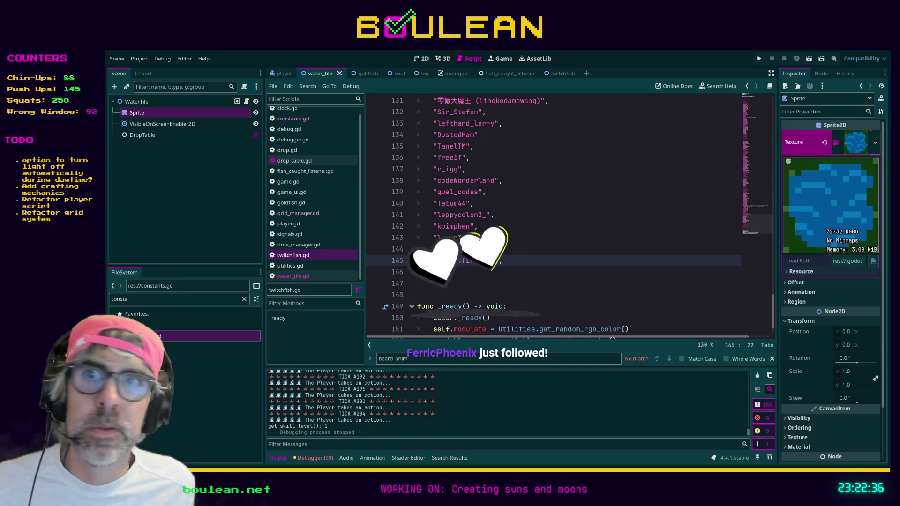
pyautogui.hotkey('alt', 'Tab')
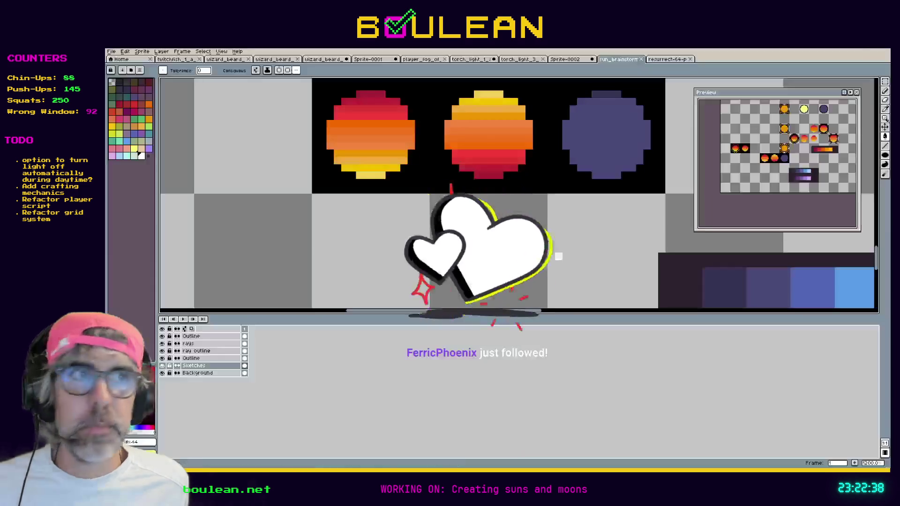
pyautogui.hotkey('alt', 'Tab')
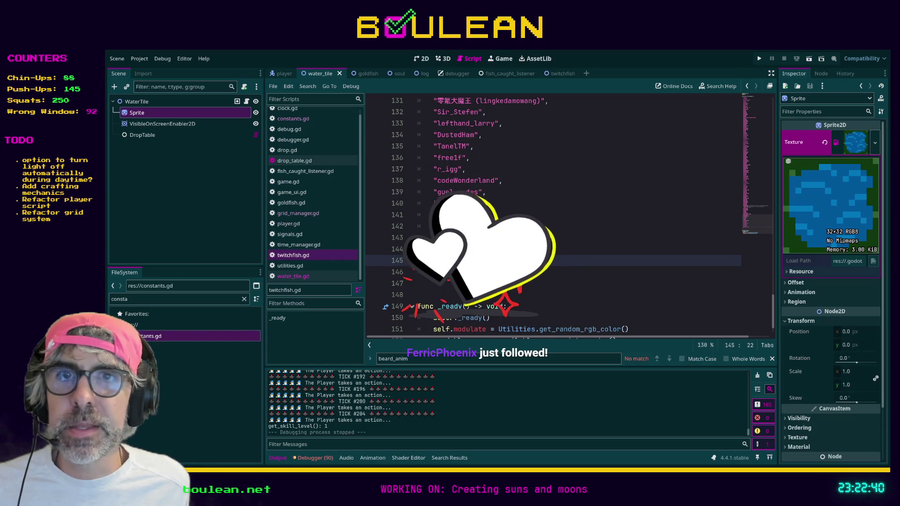
pyautogui.hotkey('alt', 'Tab')
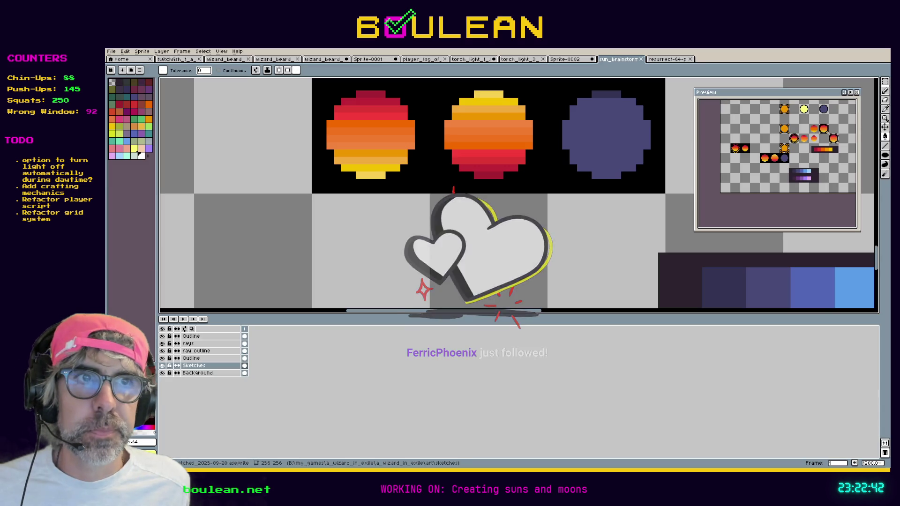
pyautogui.press('h')
pyautogui.moveTo(373, 227); pyautogui.dragTo(341, 285)
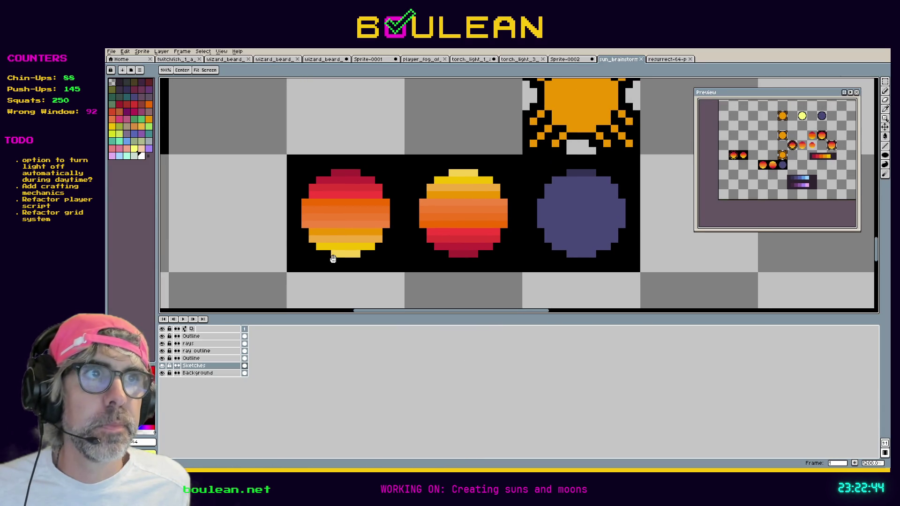
pyautogui.press('g')
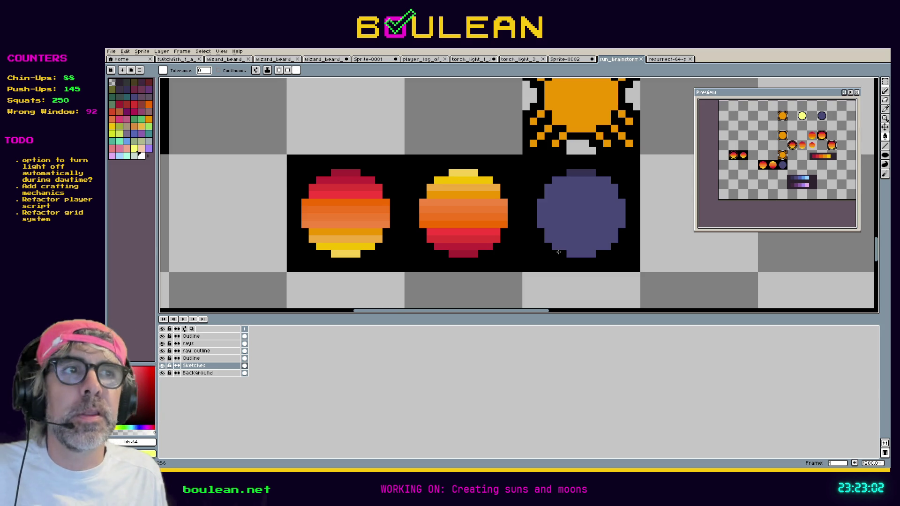
pyautogui.scroll(-3, 559, 253)
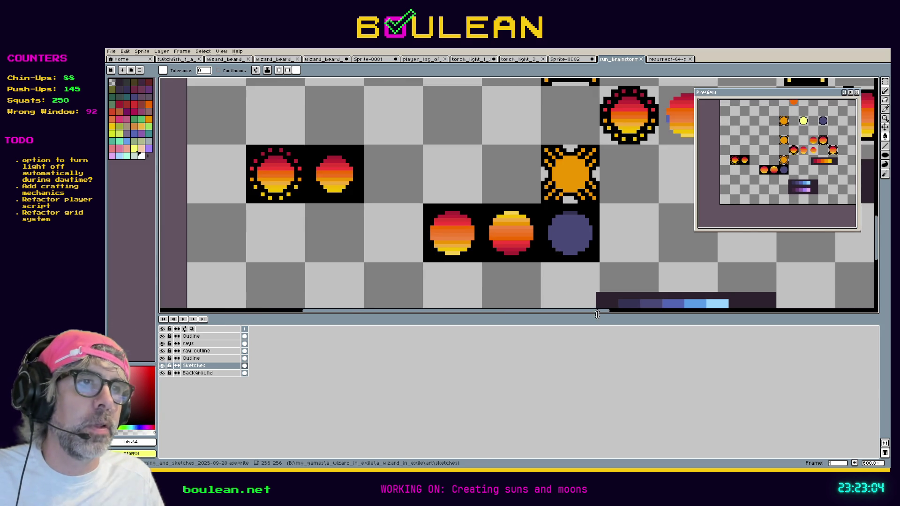
pyautogui.moveTo(594, 317); pyautogui.dragTo(627, 317)
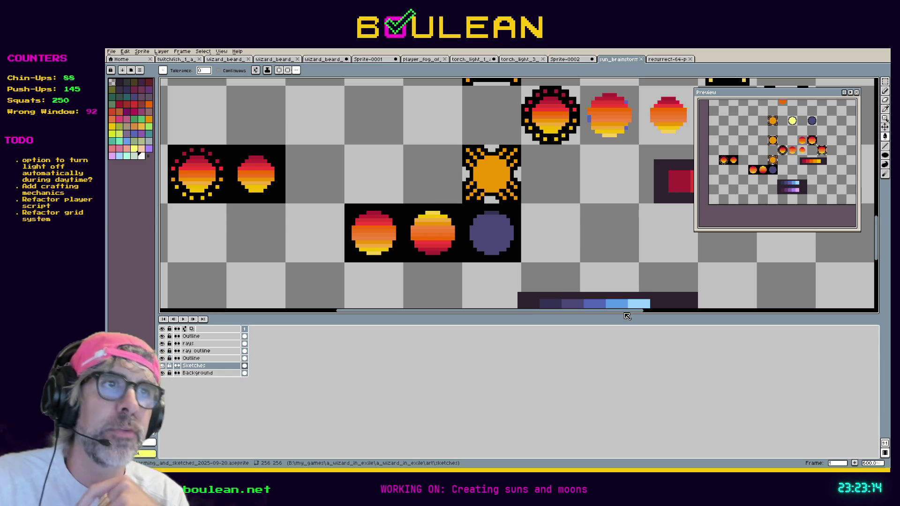
pyautogui.scroll(2, 610, 277)
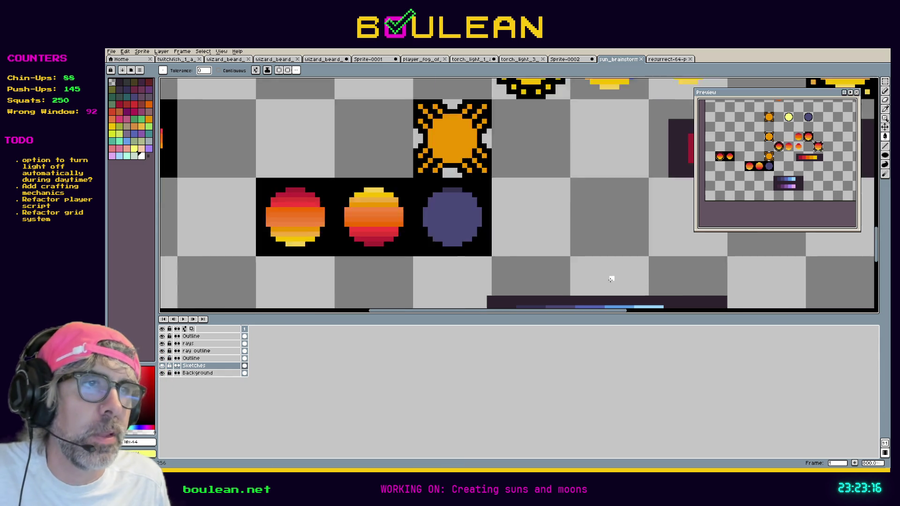
pyautogui.scroll(-1, 611, 277)
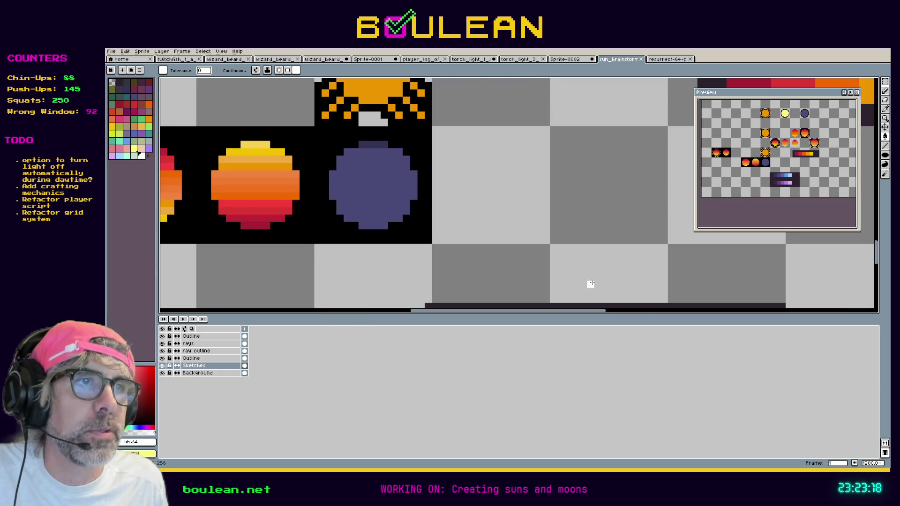
pyautogui.scroll(-1, 563, 277)
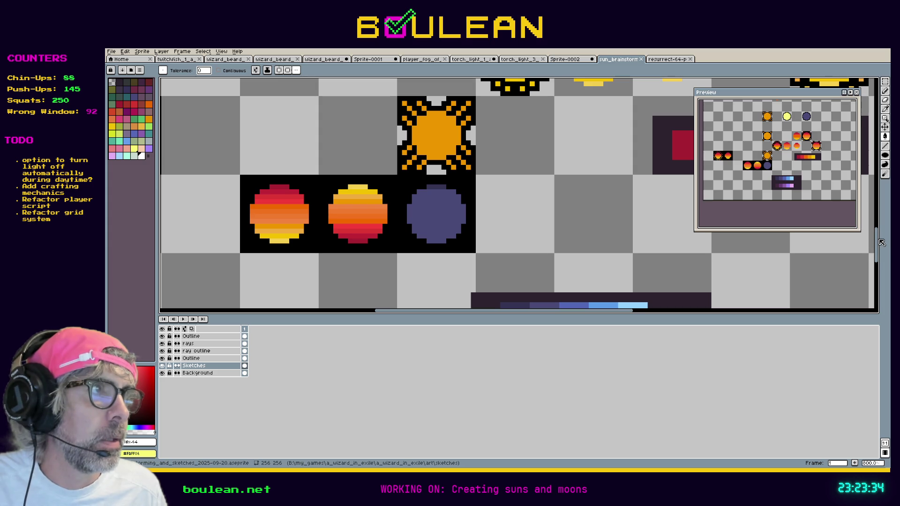
pyautogui.scroll(-2, 880, 245)
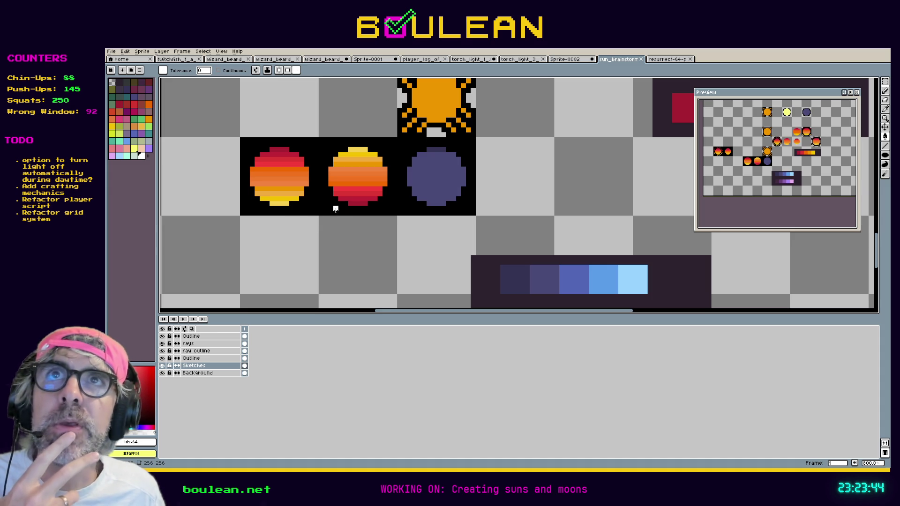
pyautogui.scroll(1, 428, 194)
pyautogui.scroll(-1, 429, 192)
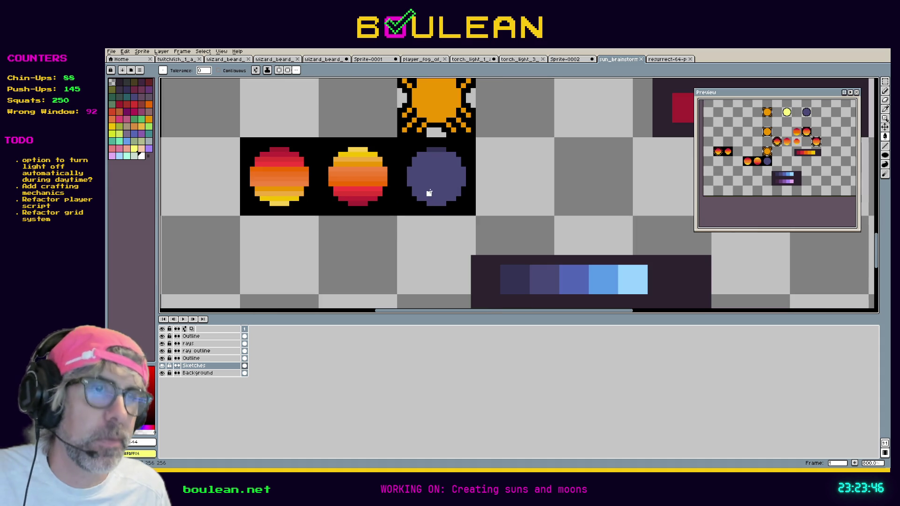
# - Sample the dark blue-purple and paint a lighter blue stripe across the moon's upper part
pyautogui.press('i')
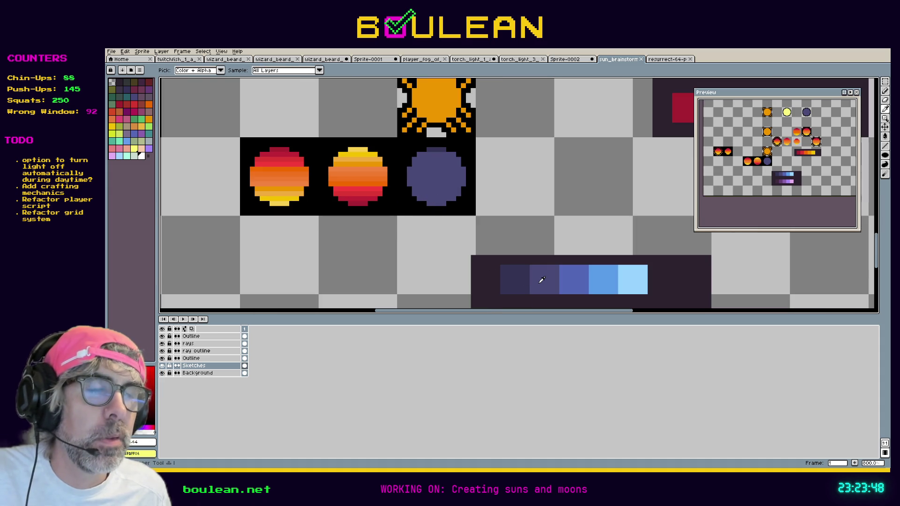
pyautogui.click(542, 280)
pyautogui.press('b')
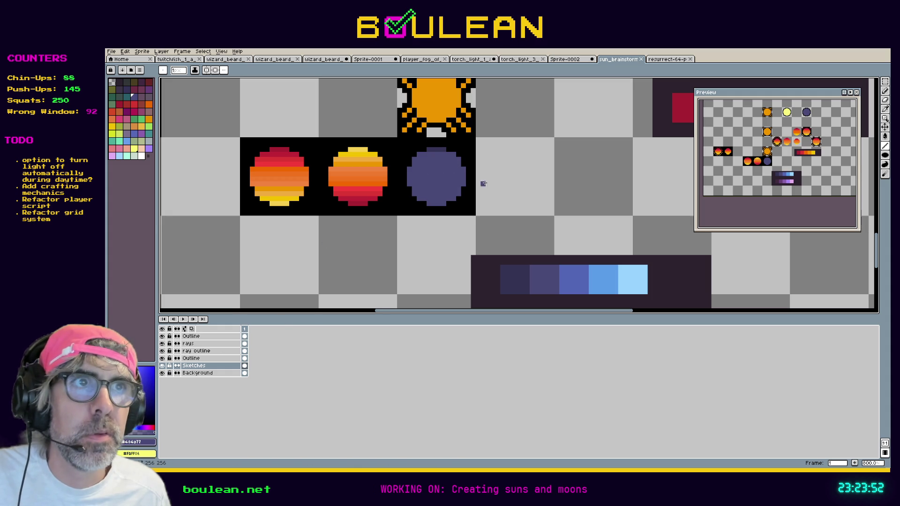
pyautogui.click(450, 168)
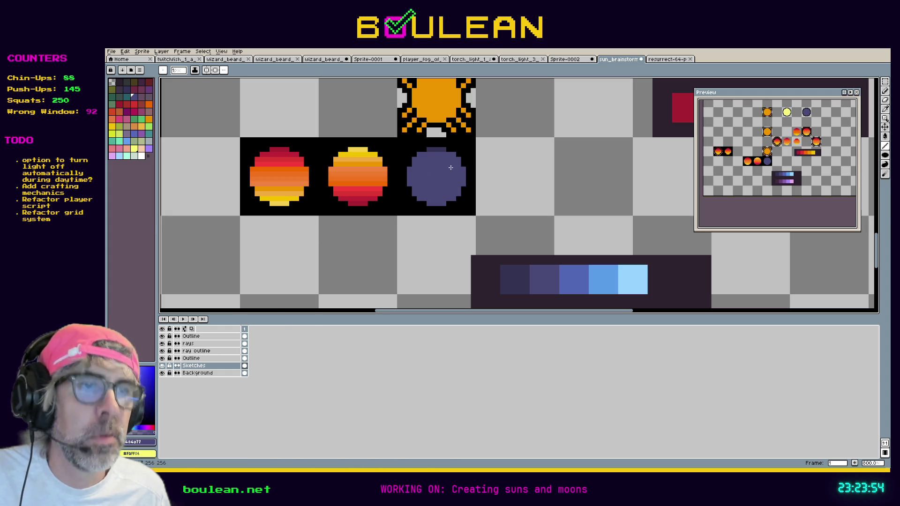
pyautogui.press('i')
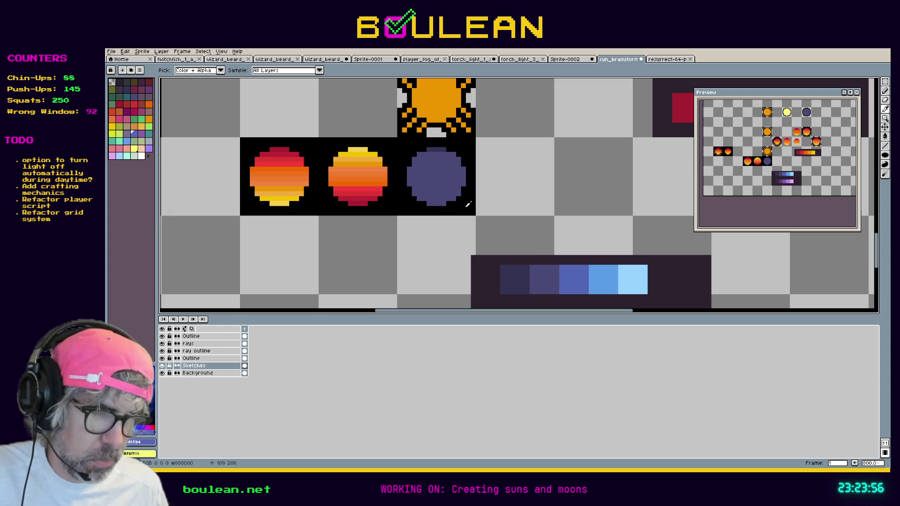
pyautogui.press('b')
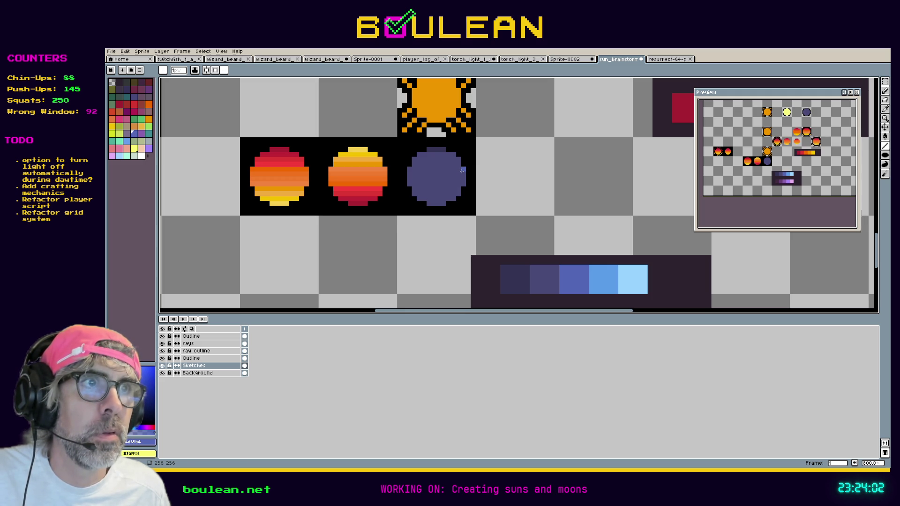
pyautogui.moveTo(462, 170); pyautogui.dragTo(407, 169)
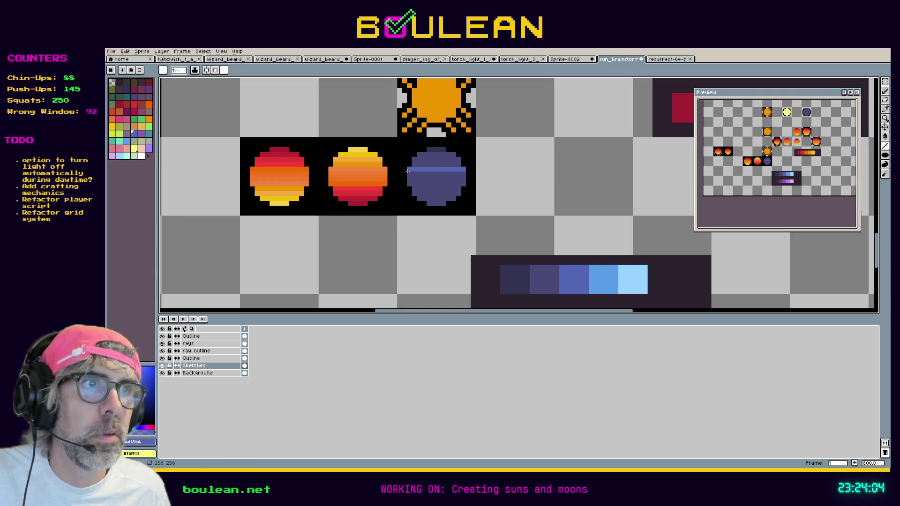
# - Paint a light-blue stripe across the moon's lower part and a palest-blue row along its bottom
pyautogui.press('i')
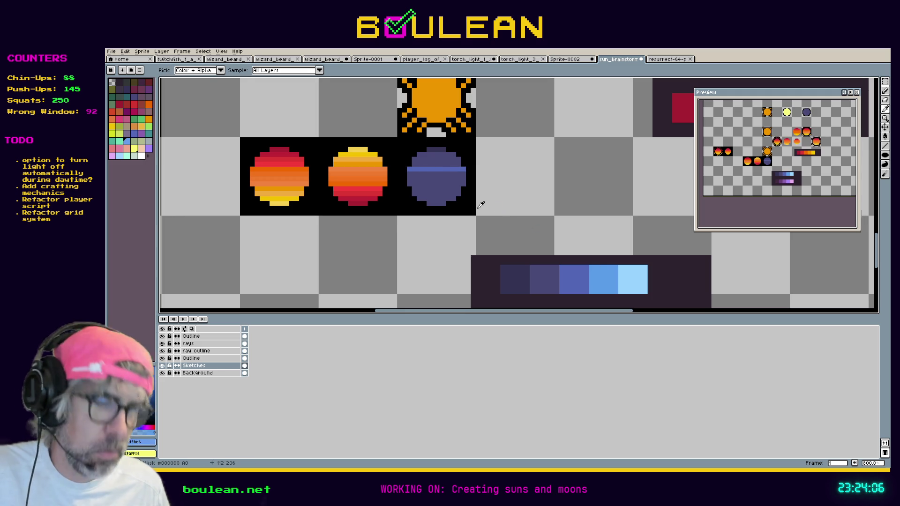
pyautogui.press('b')
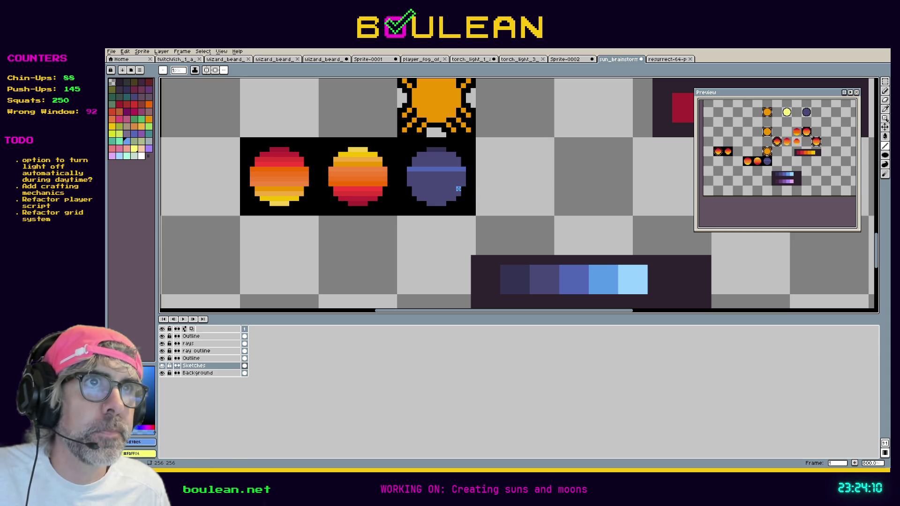
pyautogui.moveTo(459, 189); pyautogui.dragTo(413, 189)
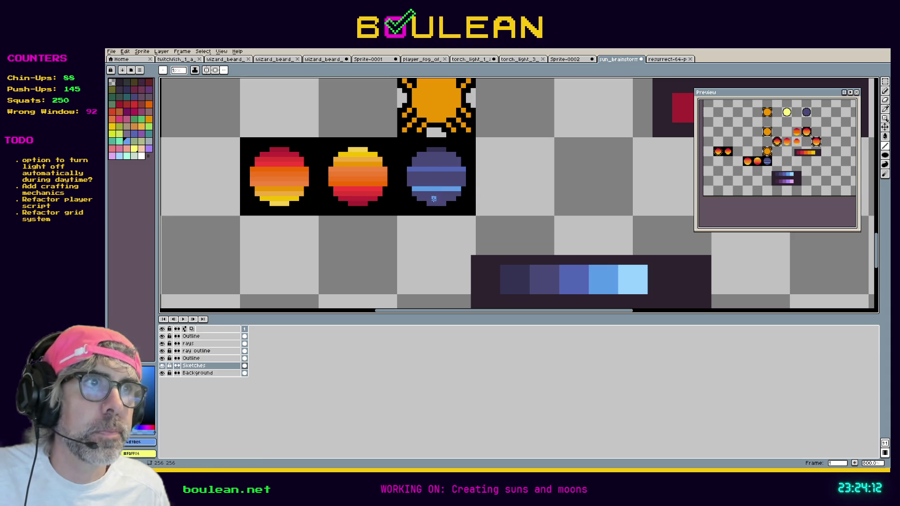
pyautogui.keyDown('alt'); pyautogui.click(633, 277); pyautogui.keyUp('alt')
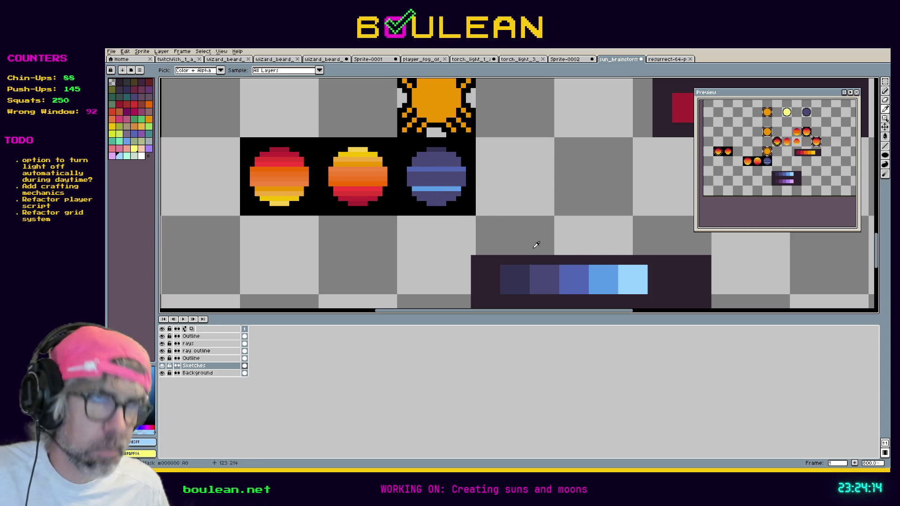
pyautogui.moveTo(446, 203); pyautogui.dragTo(428, 202)
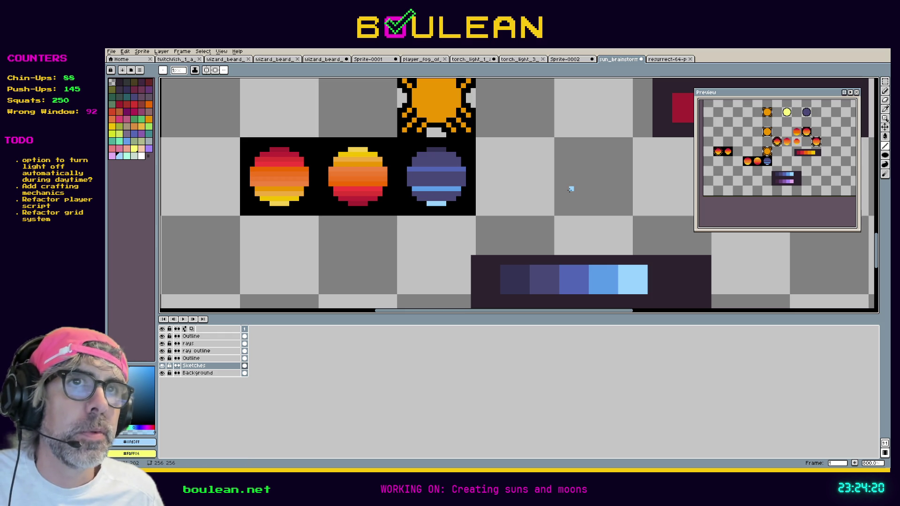
pyautogui.scroll(2, 418, 153)
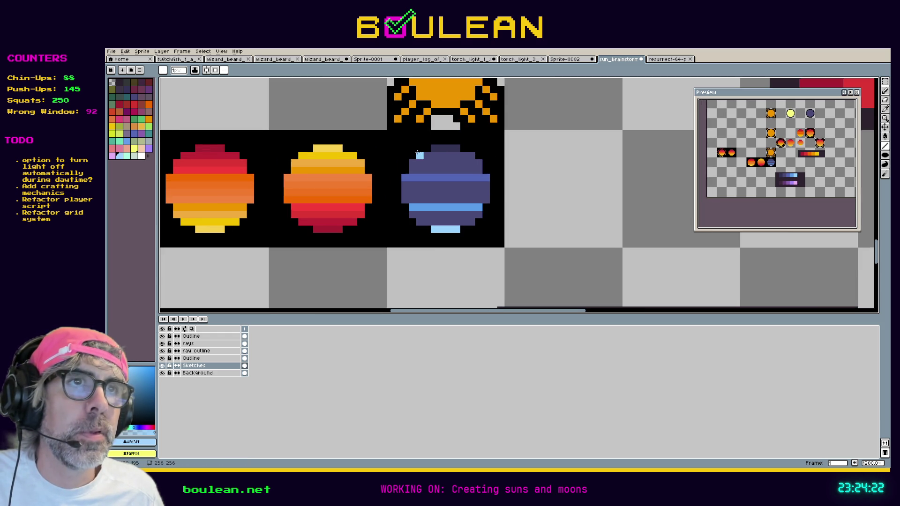
pyautogui.scroll(-2, 418, 153)
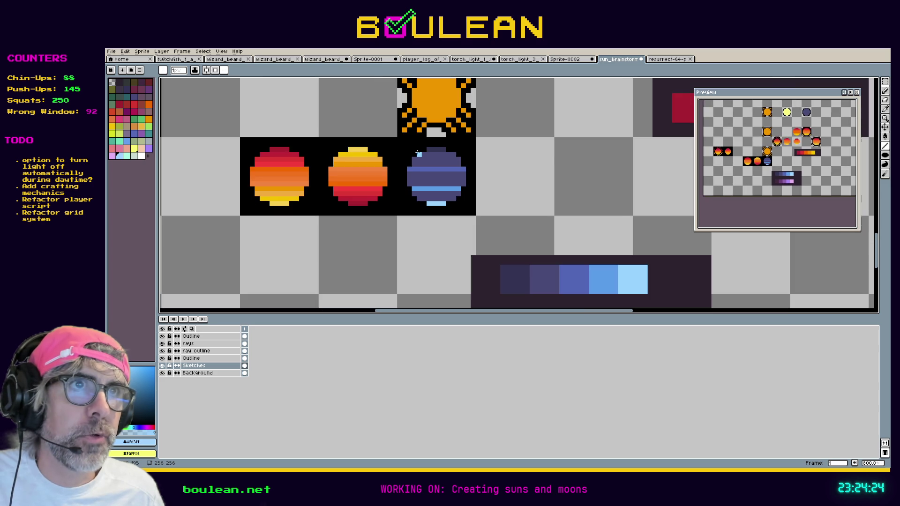
pyautogui.scroll(2, 418, 153)
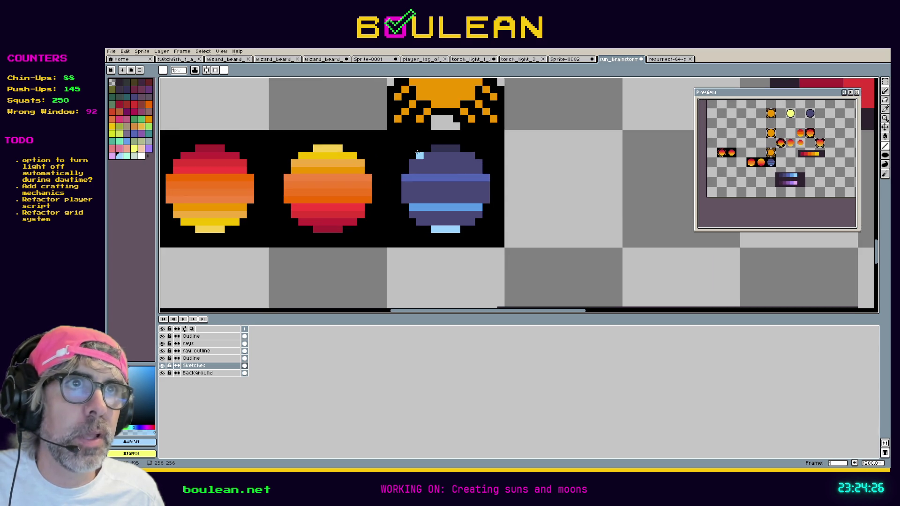
pyautogui.press('i')
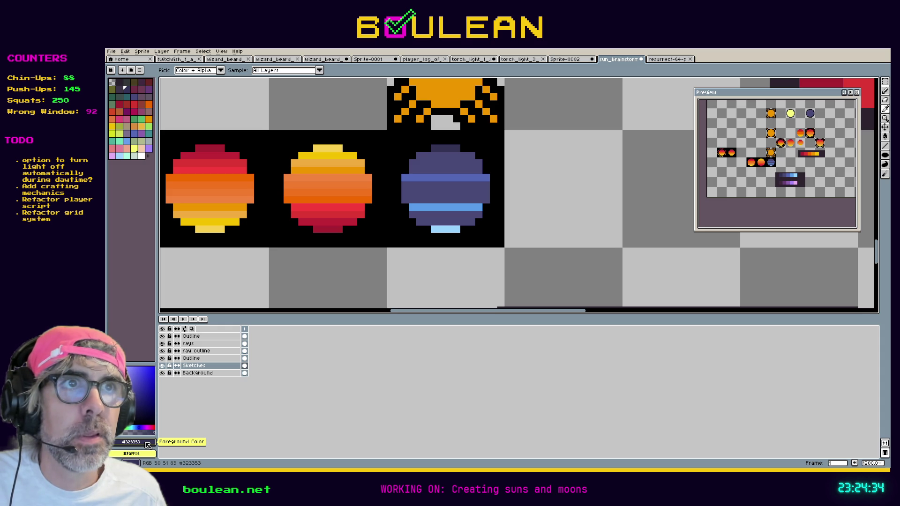
# - Set the drawing colour's HSL lightness to 3 and paint a dark row at the moon's top
pyautogui.click(149, 445)
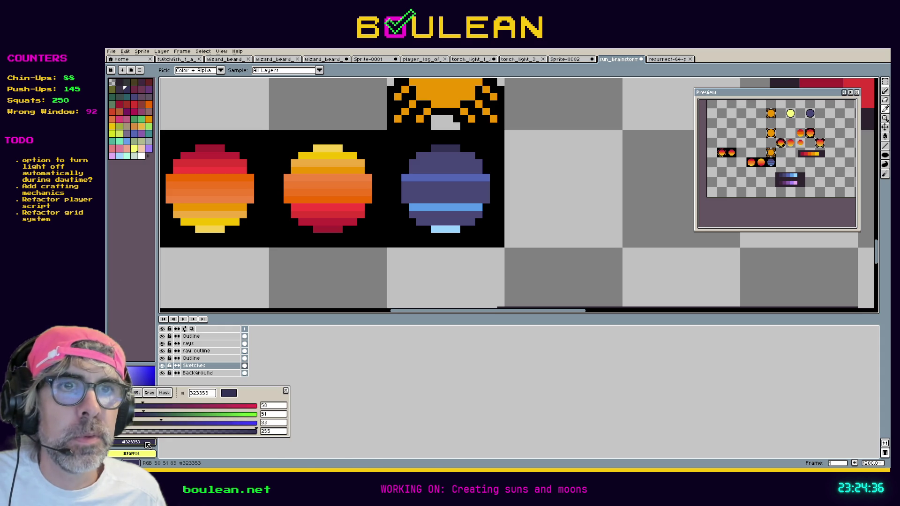
pyautogui.click(143, 393)
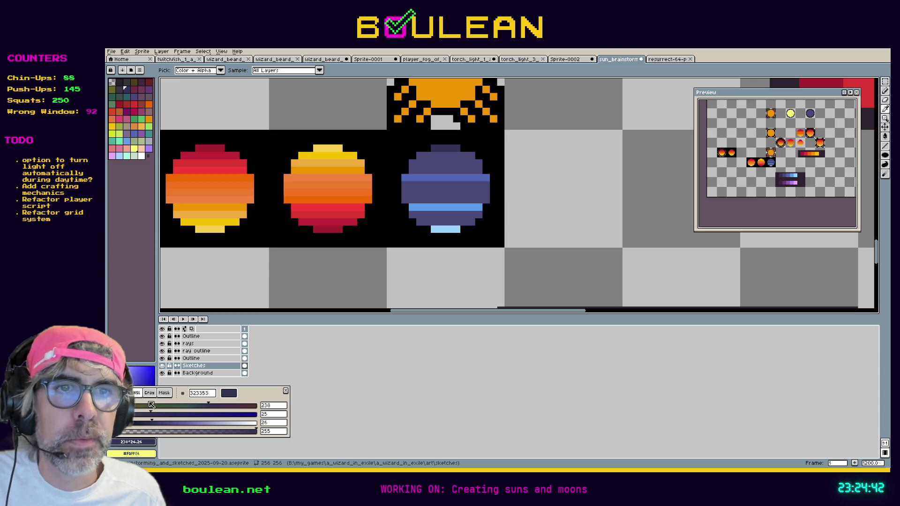
pyautogui.click(268, 423)
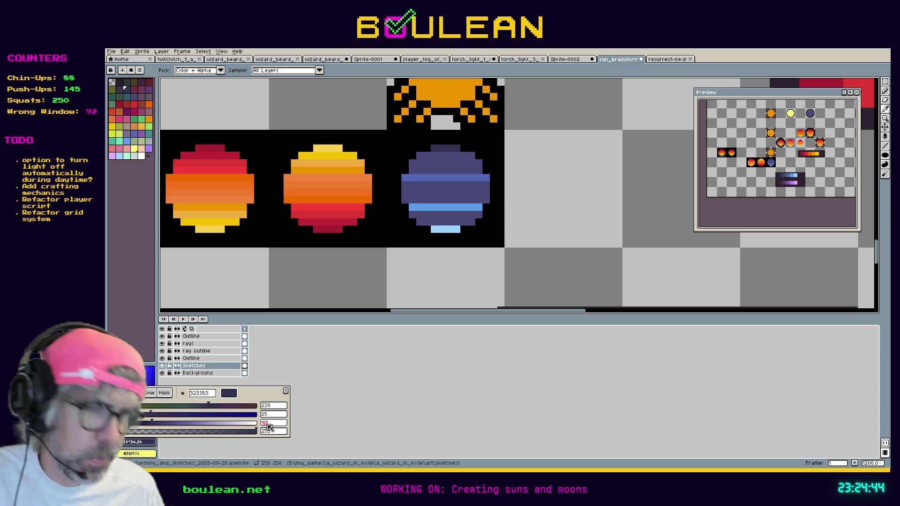
pyautogui.write('3')
pyautogui.press('Return')
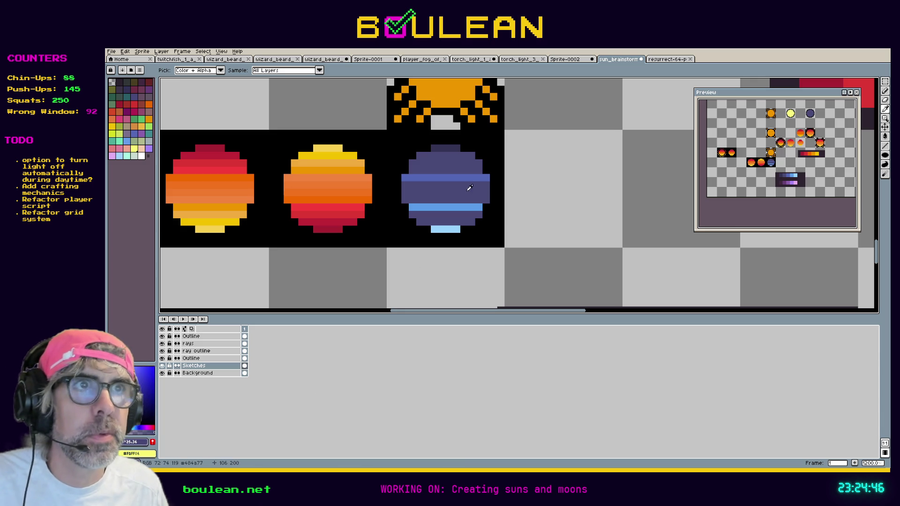
pyautogui.press('b')
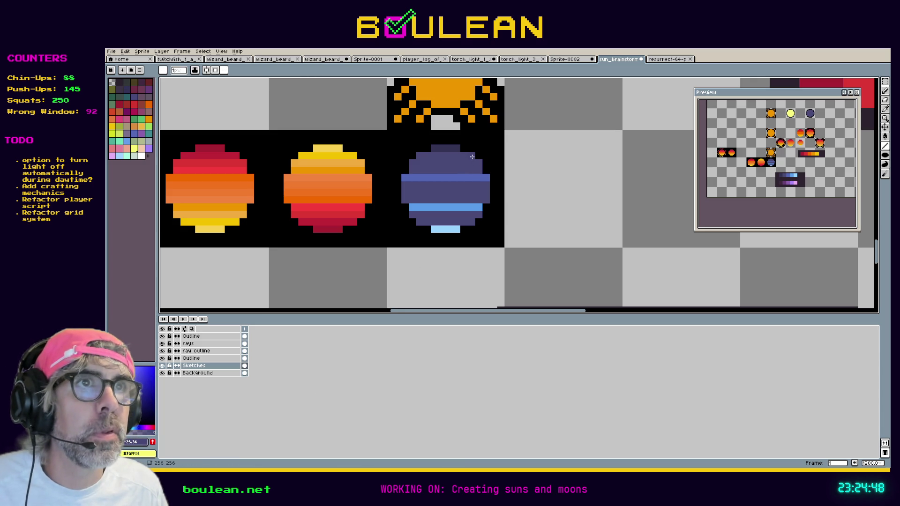
pyautogui.moveTo(472, 157); pyautogui.dragTo(420, 156)
# - Change the lightness to 35, then 31, and paint a navy stripe near the moon's top
pyautogui.press('i')
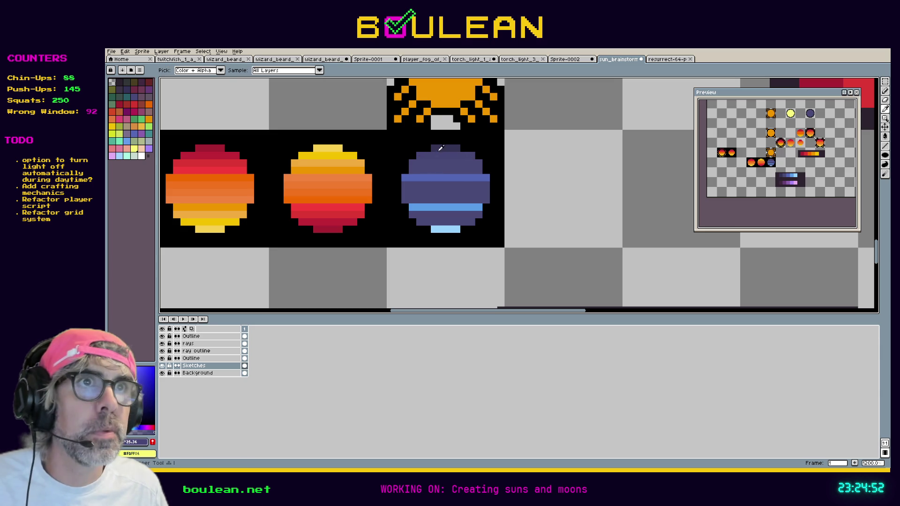
pyautogui.click(138, 442)
pyautogui.click(142, 393)
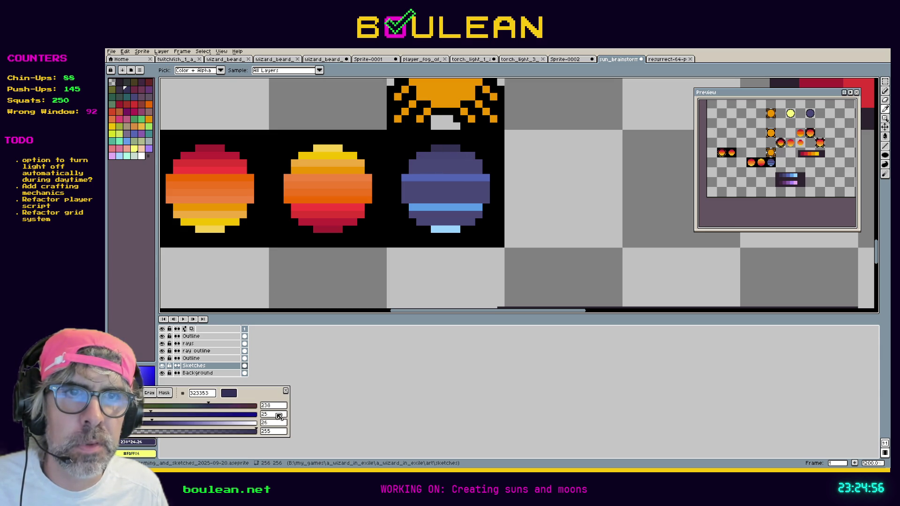
pyautogui.doubleClick(276, 426)
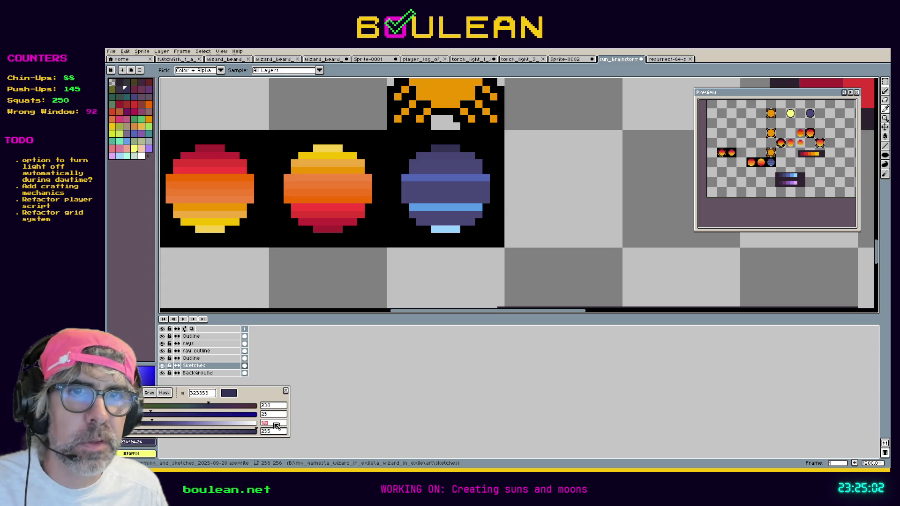
pyautogui.write('35')
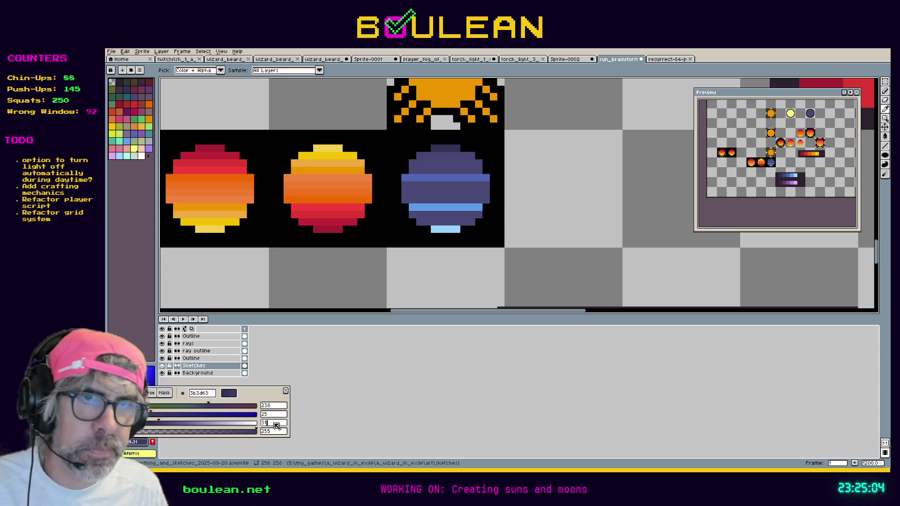
pyautogui.press('Return')
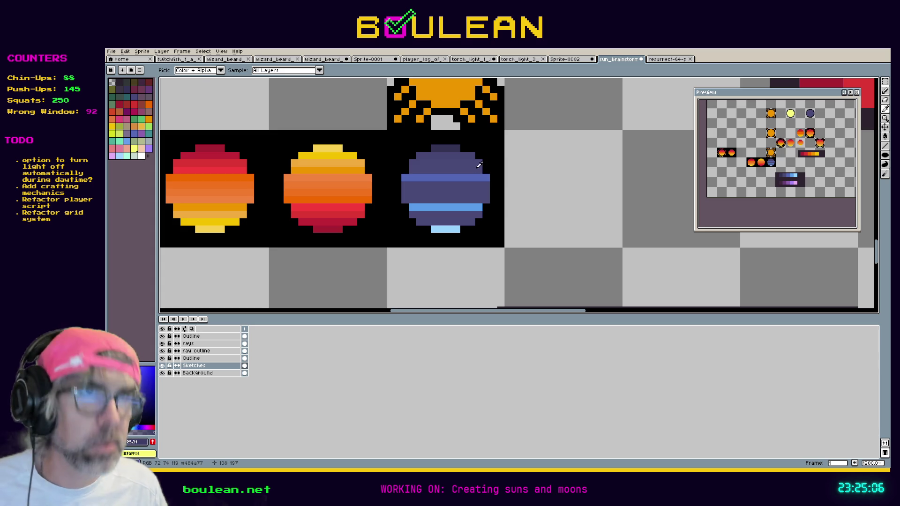
pyautogui.press('b')
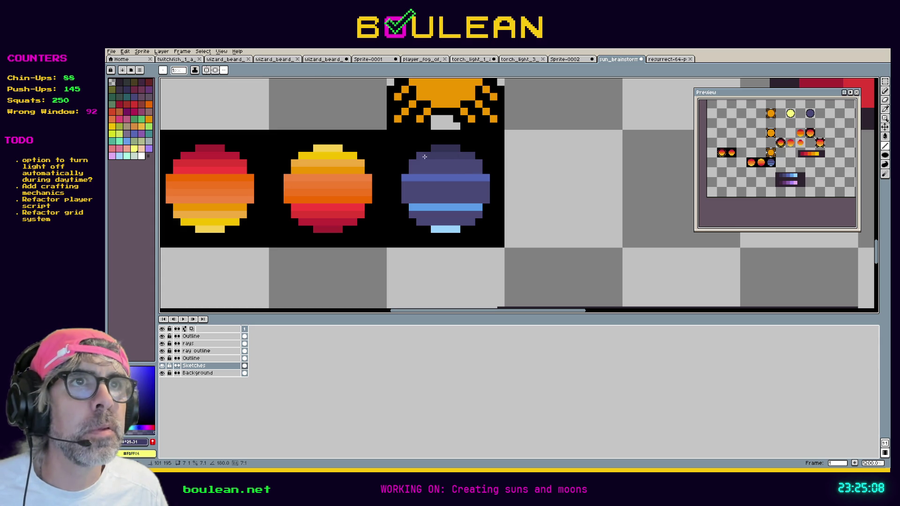
pyautogui.click(135, 443)
pyautogui.click(268, 423)
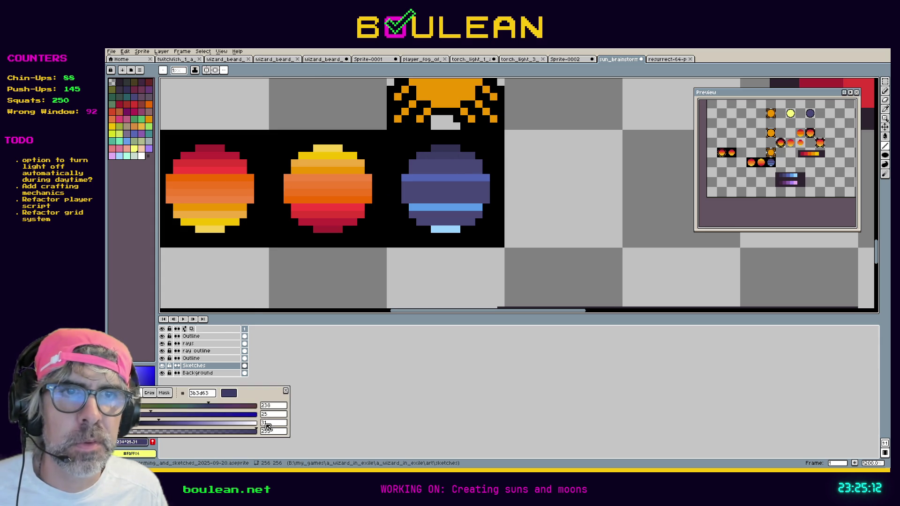
pyautogui.press('Return')
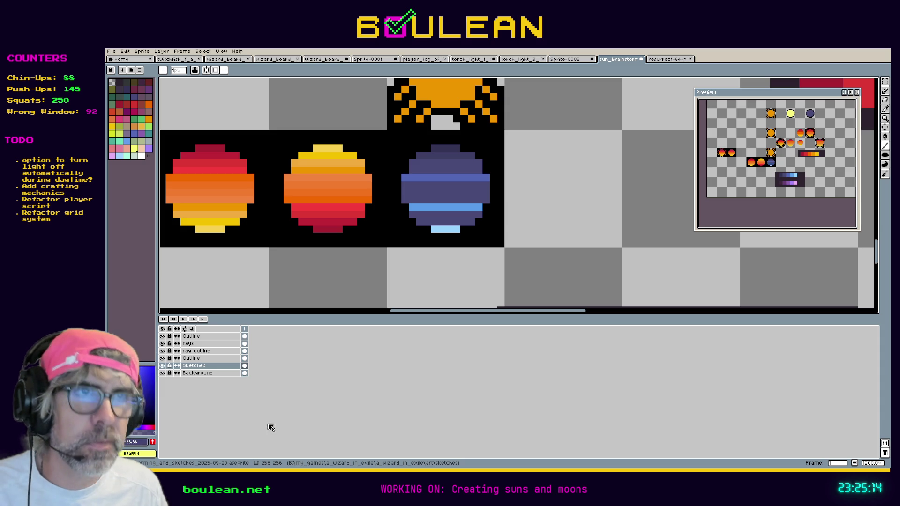
pyautogui.moveTo(479, 163); pyautogui.dragTo(412, 161)
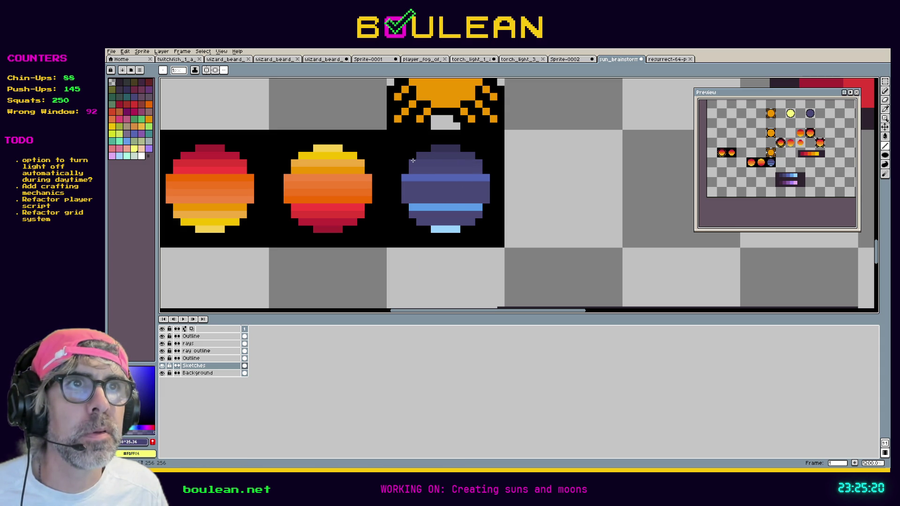
# - Raise the drawing colour's lightness to 41 for a lighter navy
pyautogui.click(140, 442)
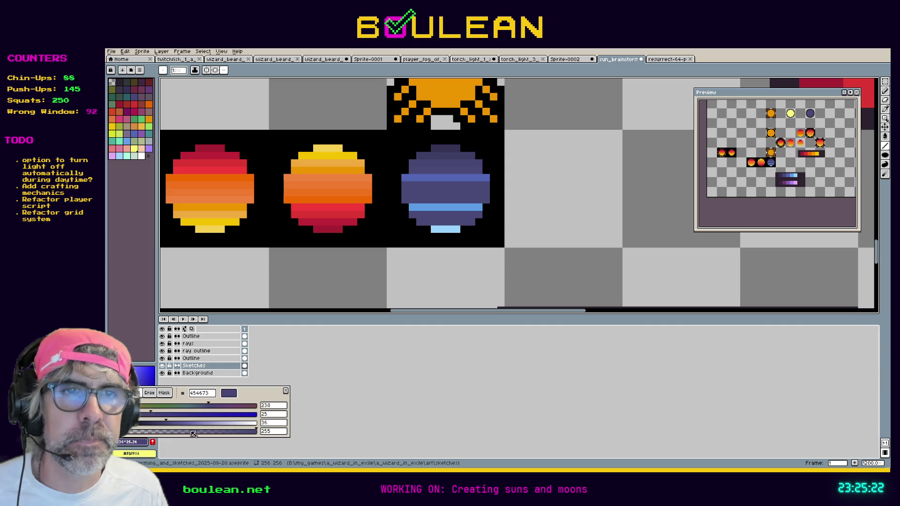
pyautogui.doubleClick(269, 424)
pyautogui.write('41')
pyautogui.press('Return')
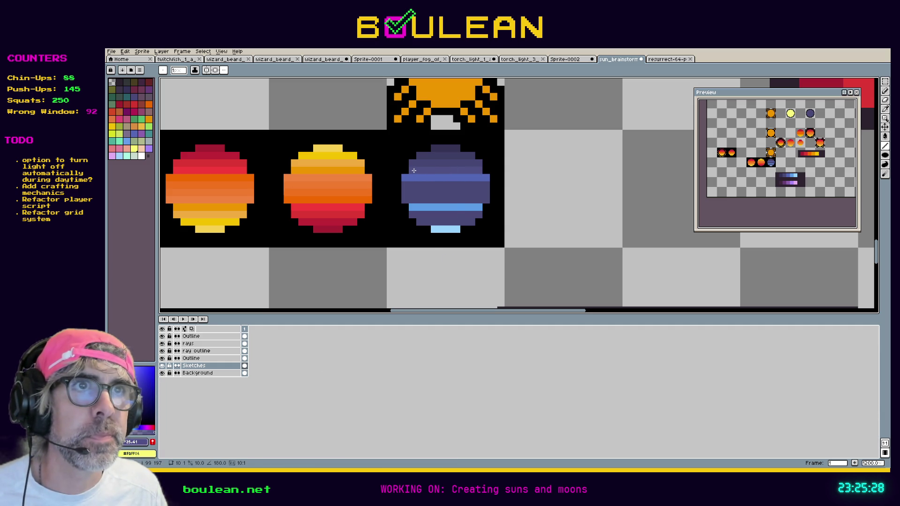
# - Sample the moon's blue stripe colour and view it in HSV in the colour editor
pyautogui.press('i')
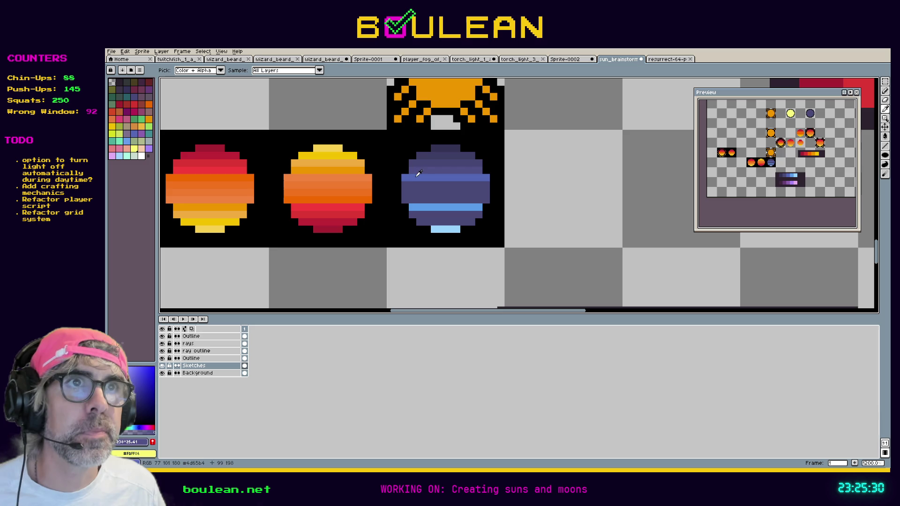
pyautogui.click(416, 177)
pyautogui.click(133, 443)
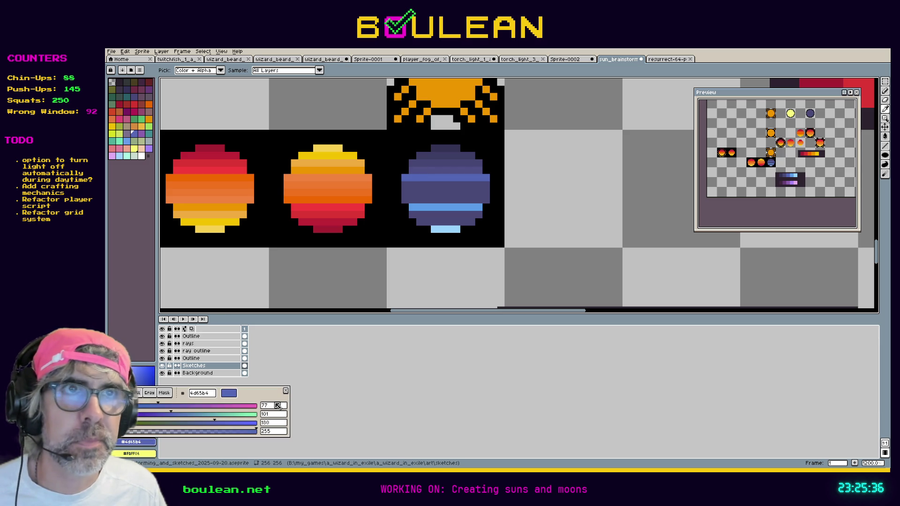
pyautogui.click(138, 393)
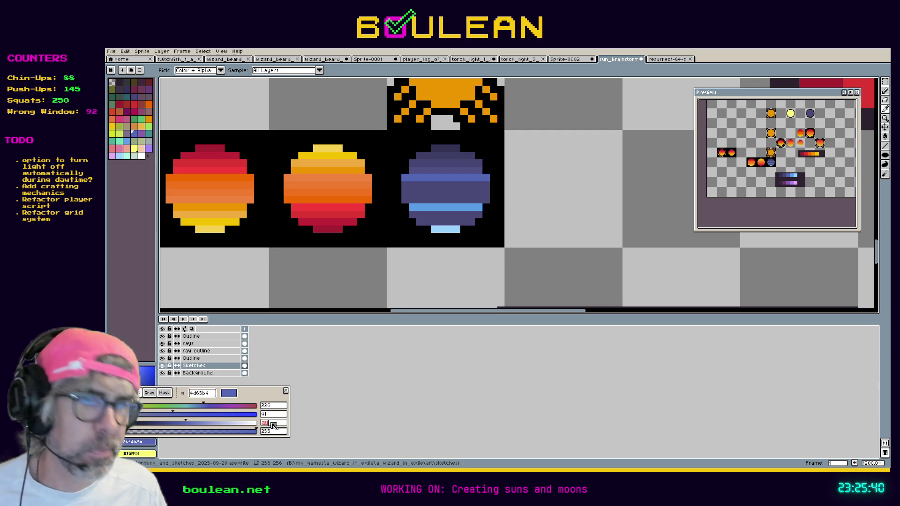
pyautogui.click(449, 235)
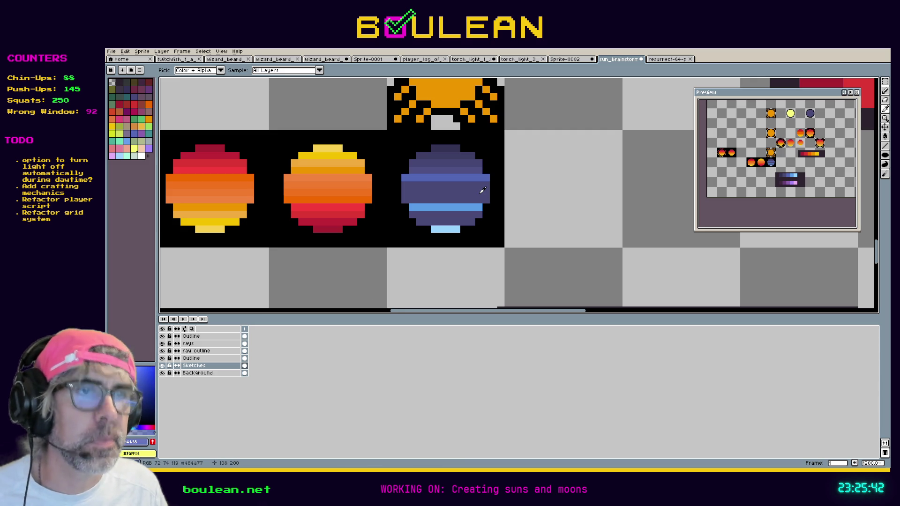
pyautogui.press('b')
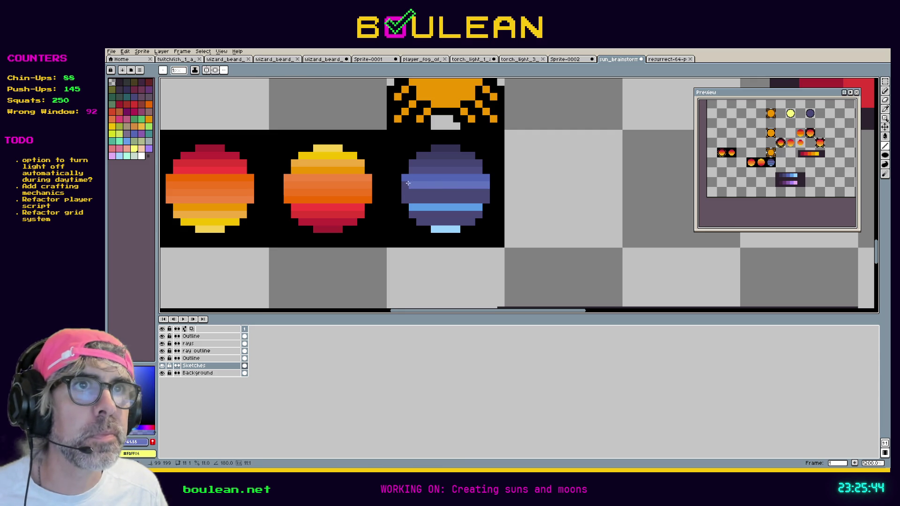
# - Set lightness to 61, paint a light-blue row across the moon's lower half, and sample it
pyautogui.click(144, 444)
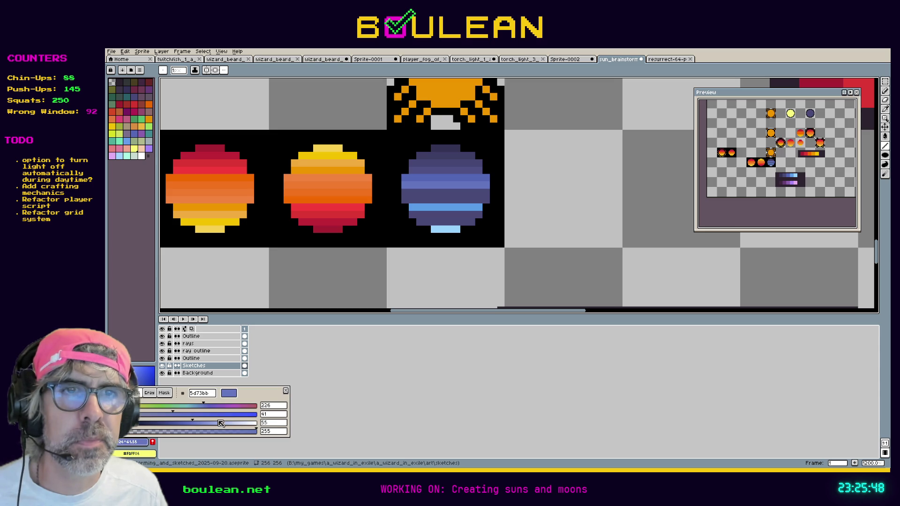
pyautogui.doubleClick(271, 424)
pyautogui.write('61')
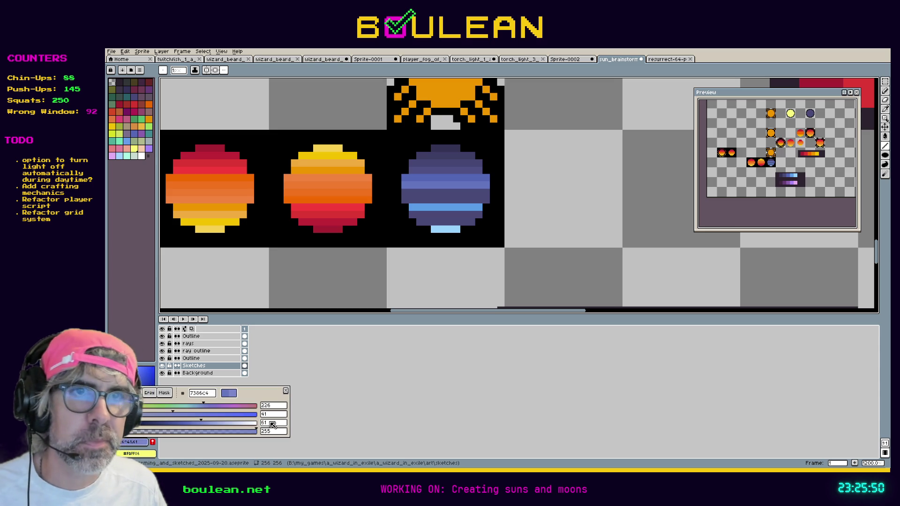
pyautogui.press('Return')
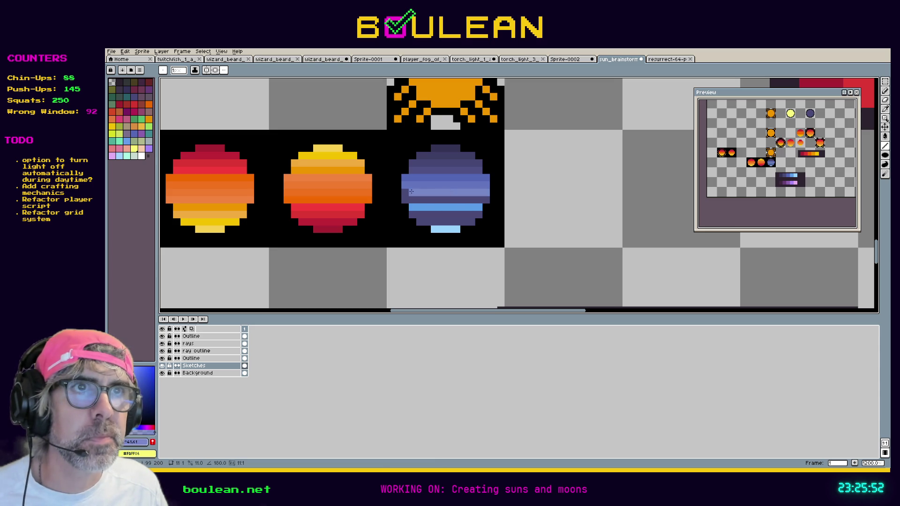
pyautogui.click(149, 443)
pyautogui.click(270, 424)
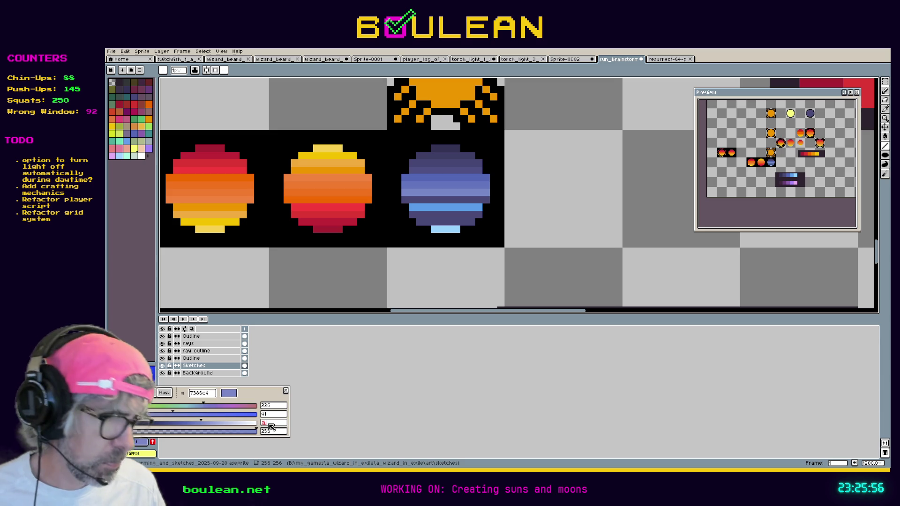
pyautogui.press('Return')
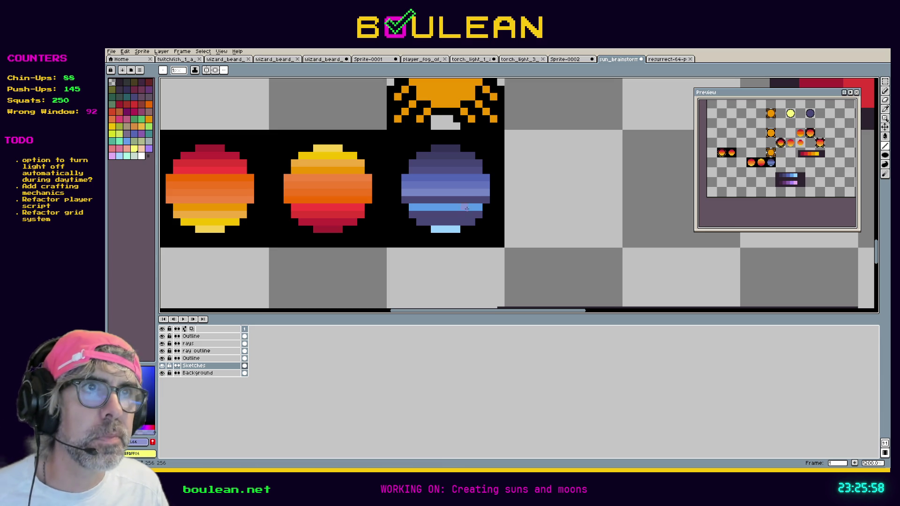
pyautogui.moveTo(480, 202); pyautogui.dragTo(408, 200)
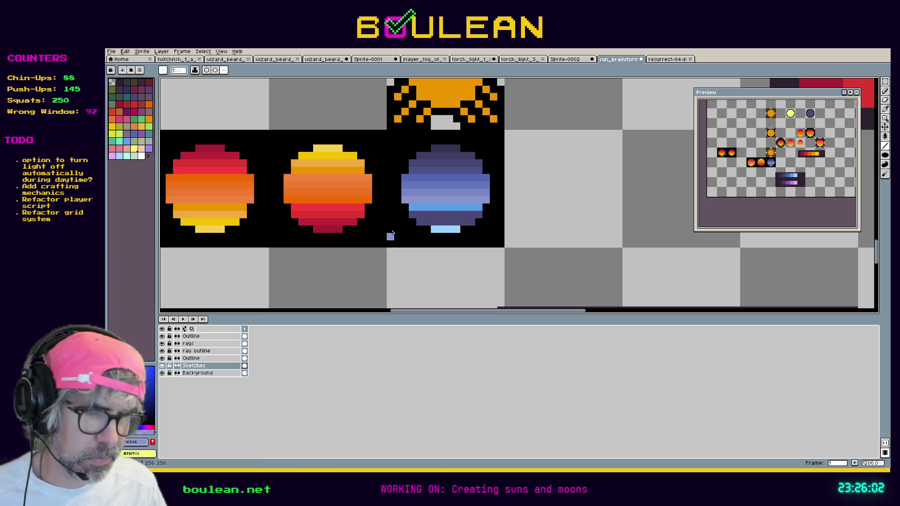
pyautogui.press('i')
pyautogui.click(438, 205)
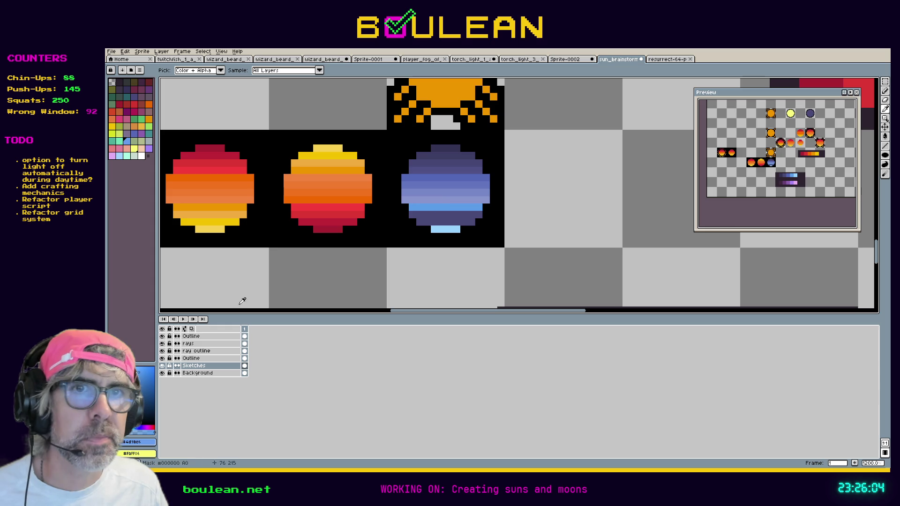
# - Edit the sampled blue's brightness and draw a light-blue row across the moon's band
pyautogui.click(129, 441)
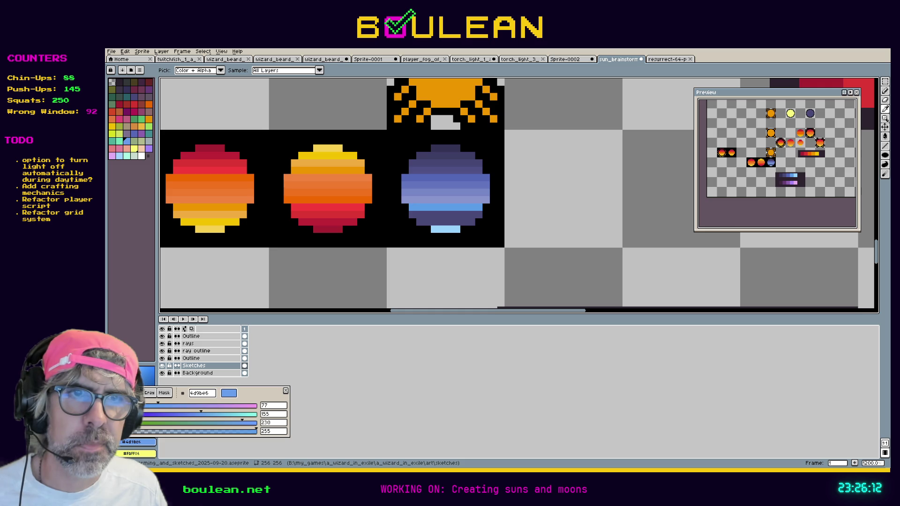
pyautogui.click(122, 393)
pyautogui.click(283, 423)
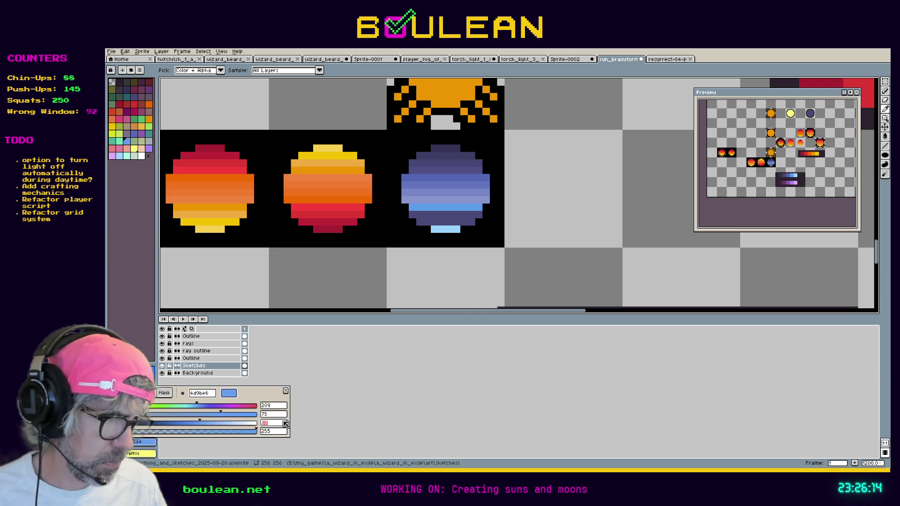
pyautogui.write('100')
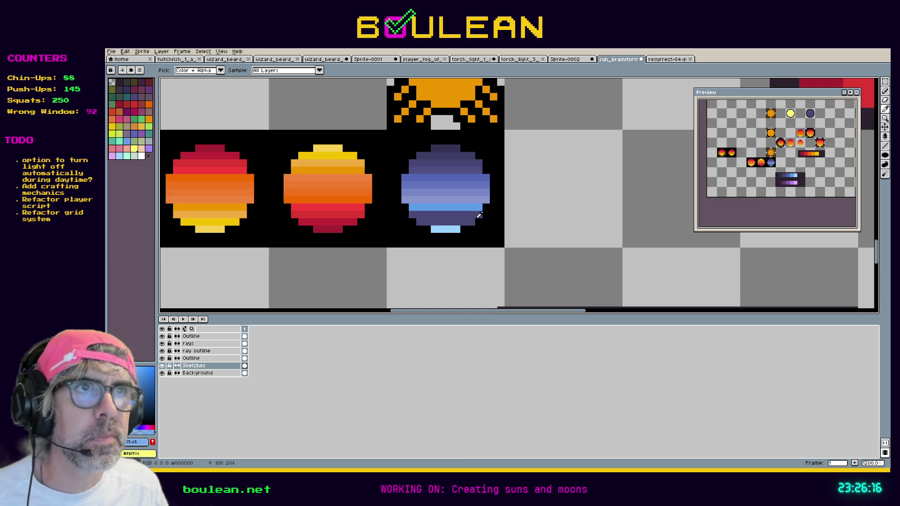
pyautogui.write('l')
pyautogui.moveTo(479, 215); pyautogui.dragTo(409, 214)
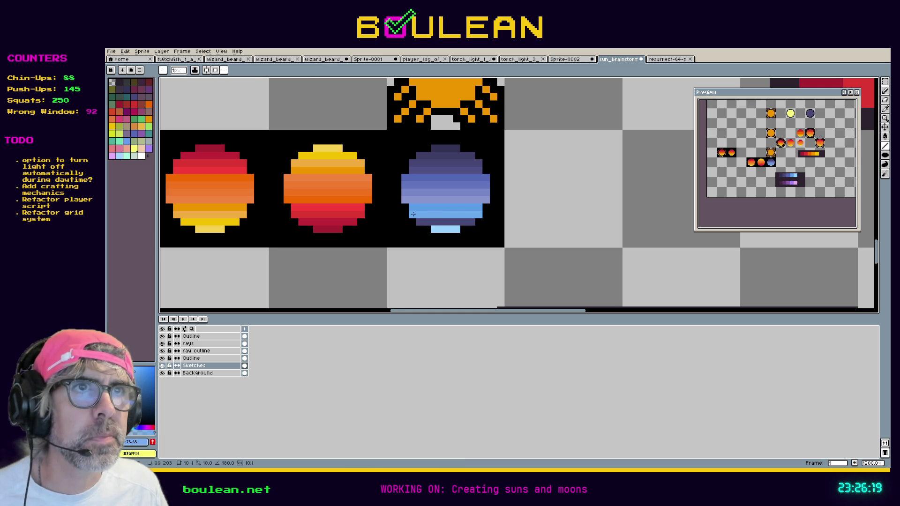
# - Raise the colour's value to 70 and draw a lighter blue row on the moon's lower band
pyautogui.click(135, 443)
pyautogui.doubleClick(272, 422)
pyautogui.write('70')
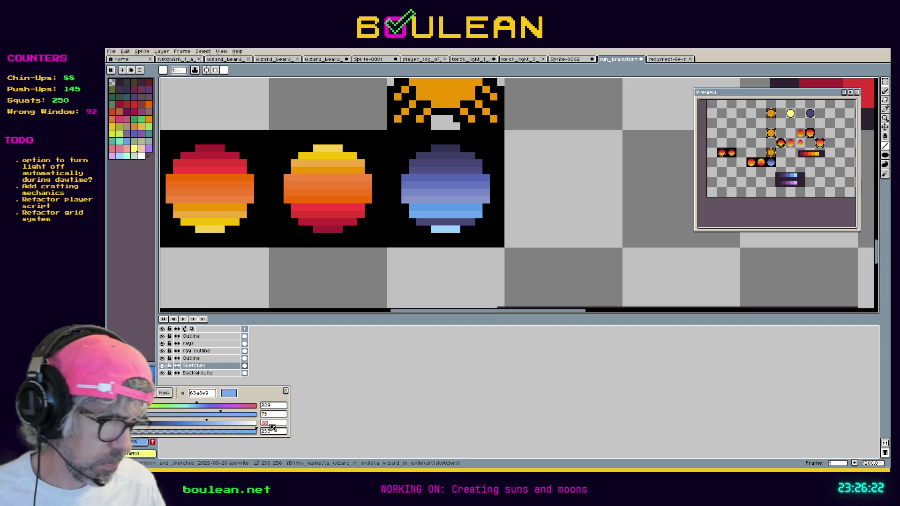
pyautogui.press('Return')
pyautogui.moveTo(481, 223); pyautogui.dragTo(425, 224)
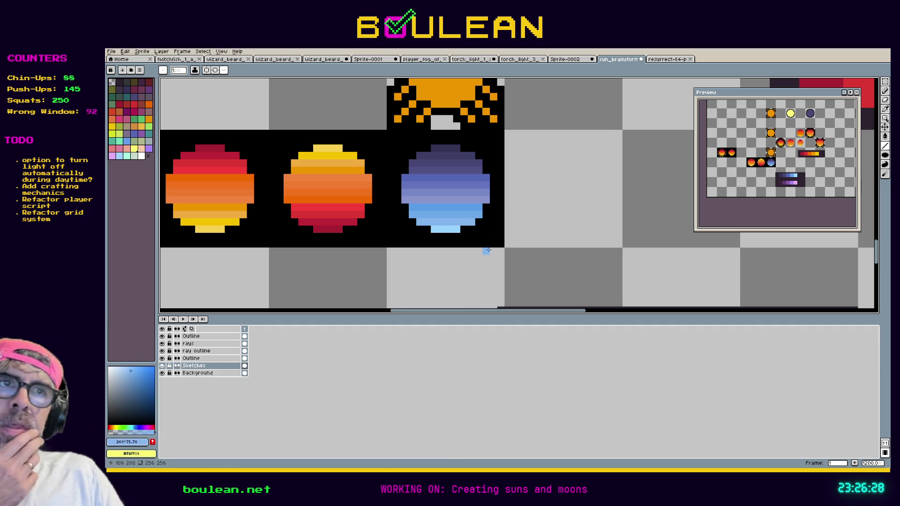
pyautogui.scroll(-2, 475, 201)
pyautogui.scroll(-1, 424, 224)
pyautogui.scroll(1, 423, 224)
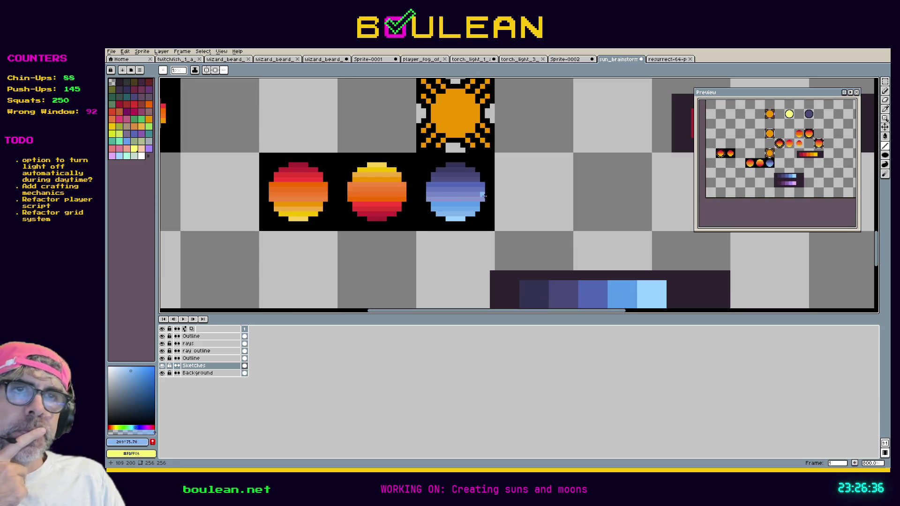
pyautogui.scroll(2, 454, 194)
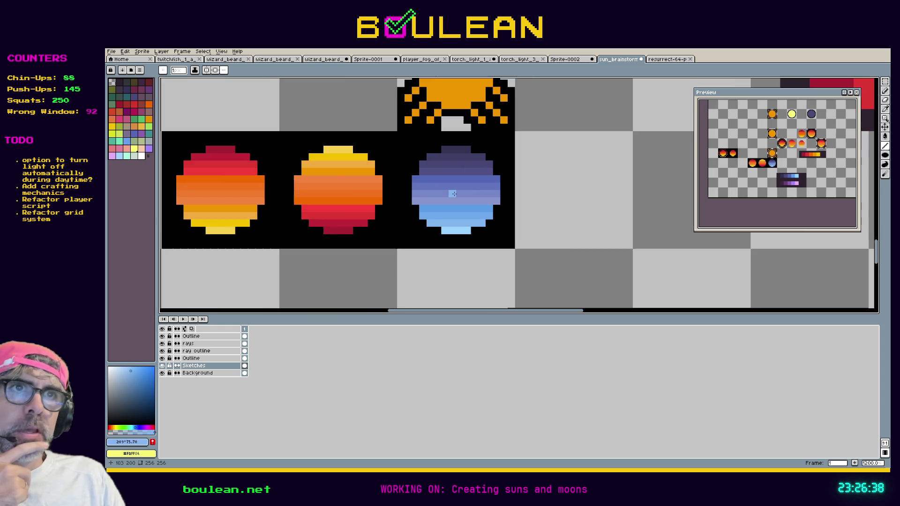
pyautogui.scroll(-1, 454, 194)
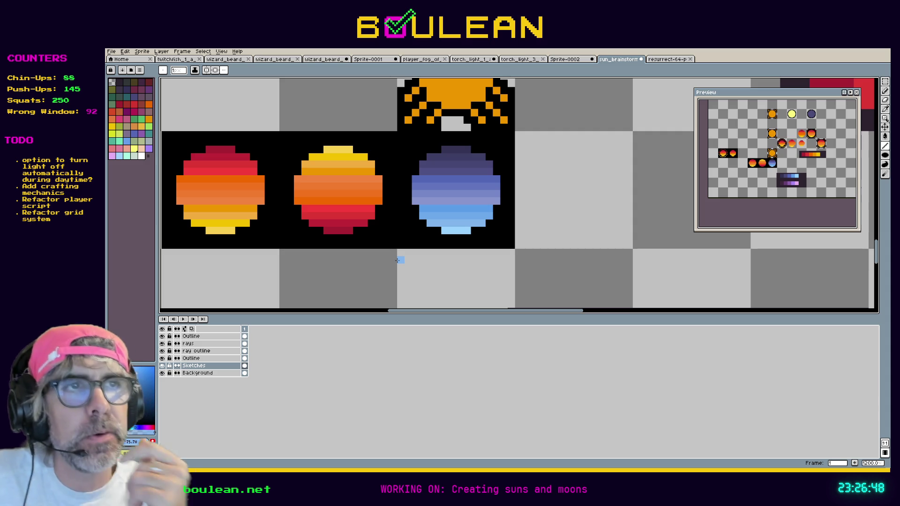
pyautogui.scroll(-4, 553, 239)
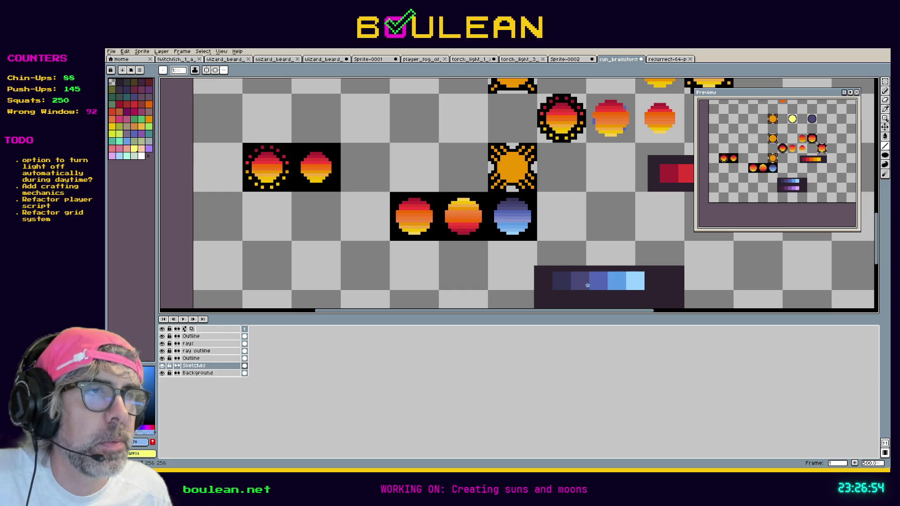
pyautogui.scroll(2, 471, 249)
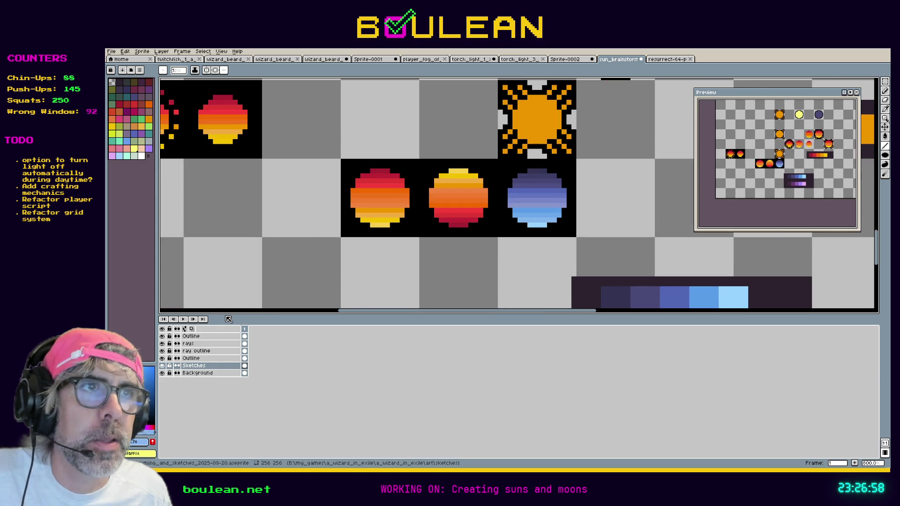
pyautogui.scroll(-1, 486, 240)
pyautogui.scroll(-1, 485, 239)
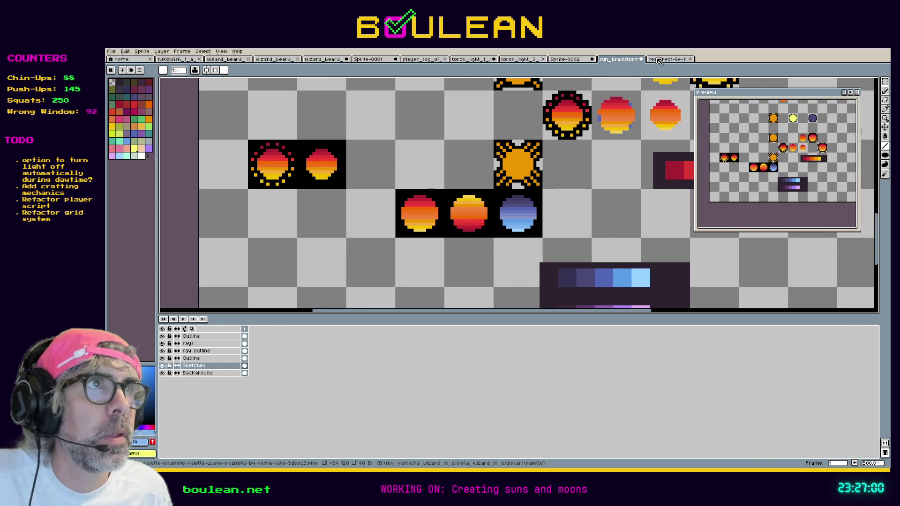
# - Copy the yellow swatch row from Resurrect 64 and paste it below the suns in sun_brainstorm
pyautogui.hotkey('ctrl', 'Tab')
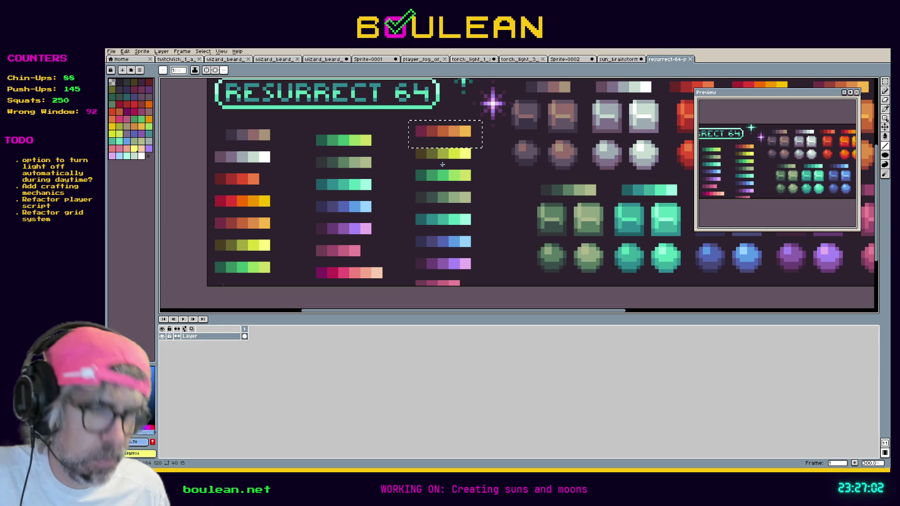
pyautogui.press('m')
pyautogui.moveTo(474, 165); pyautogui.dragTo(404, 147)
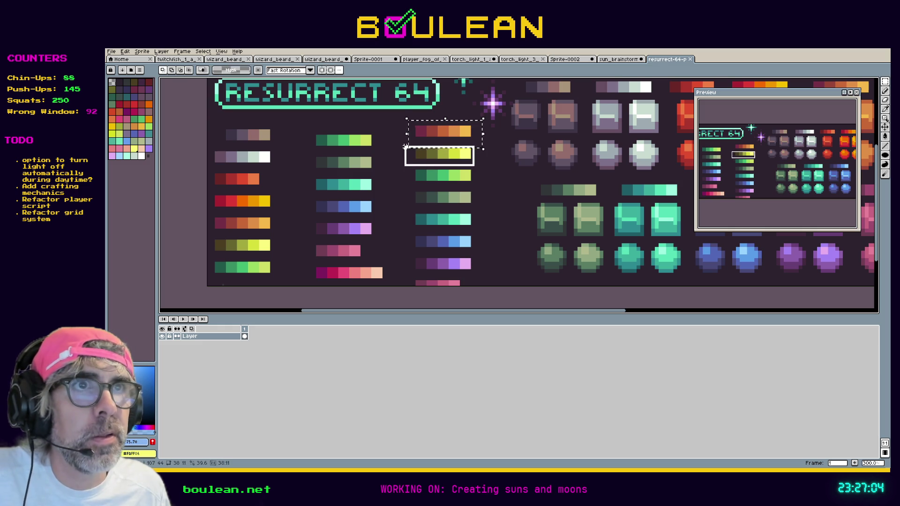
pyautogui.click(625, 61)
pyautogui.scroll(-2, 586, 224)
pyautogui.hotkey('ctrl', 'v')
pyautogui.moveTo(577, 197); pyautogui.dragTo(513, 244)
pyautogui.scroll(4, 513, 243)
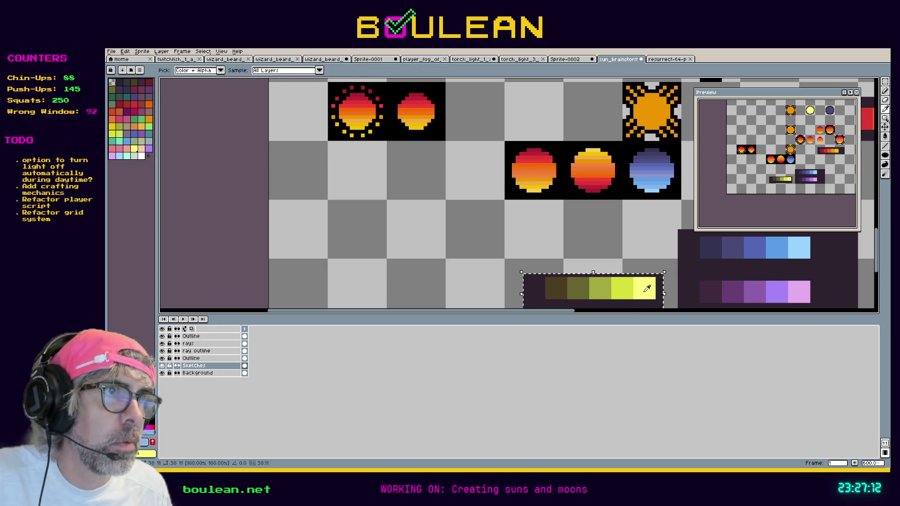
# - Add a new layer above Sketches, deselect, and pan to the area below the blue moon
pyautogui.rightClick(203, 369)
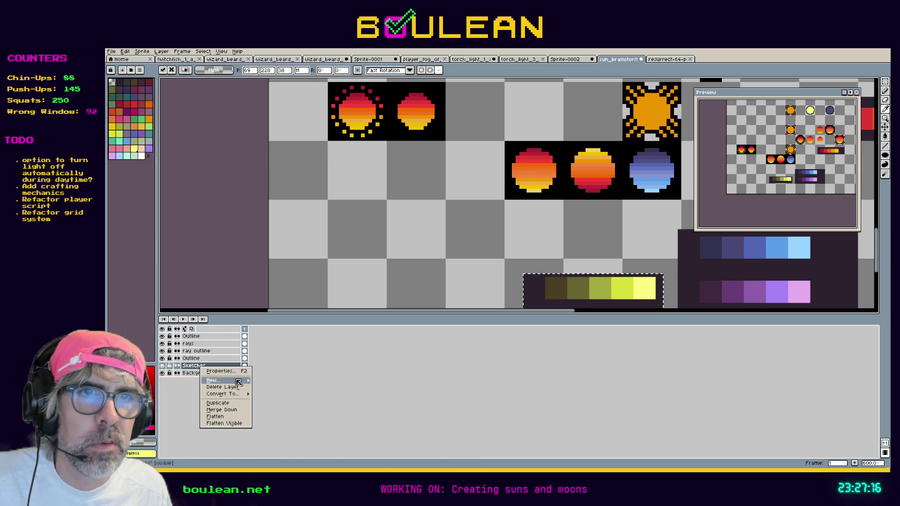
pyautogui.click(261, 382)
pyautogui.hotkey('ctrl', 'd')
pyautogui.press('space')
pyautogui.moveTo(635, 237); pyautogui.dragTo(470, 269)
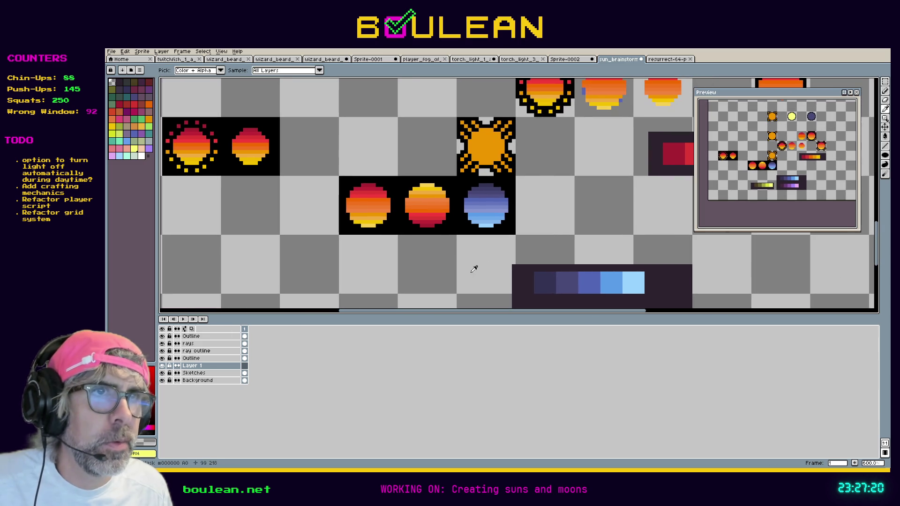
pyautogui.scroll(3, 491, 237)
pyautogui.press('b')
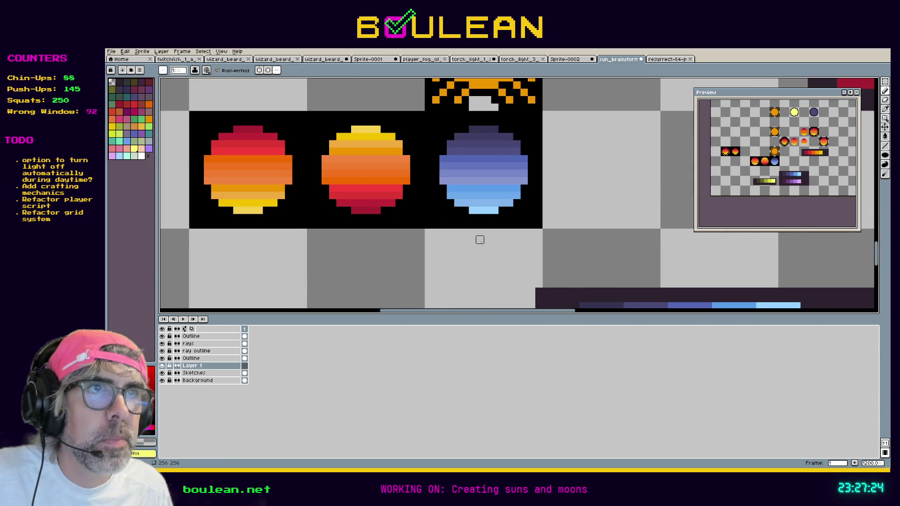
# - Zoom the canvas in and out around the blue moon
pyautogui.scroll(-3, 480, 240)
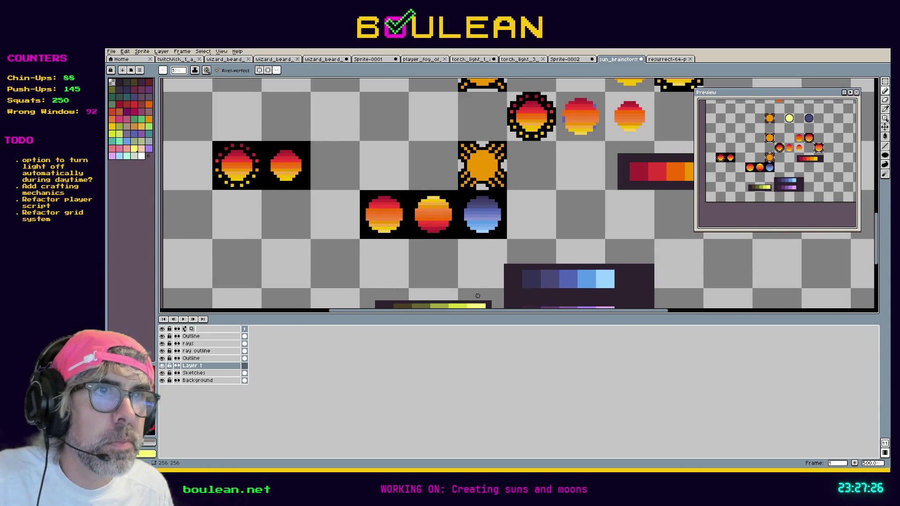
pyautogui.scroll(5, 488, 236)
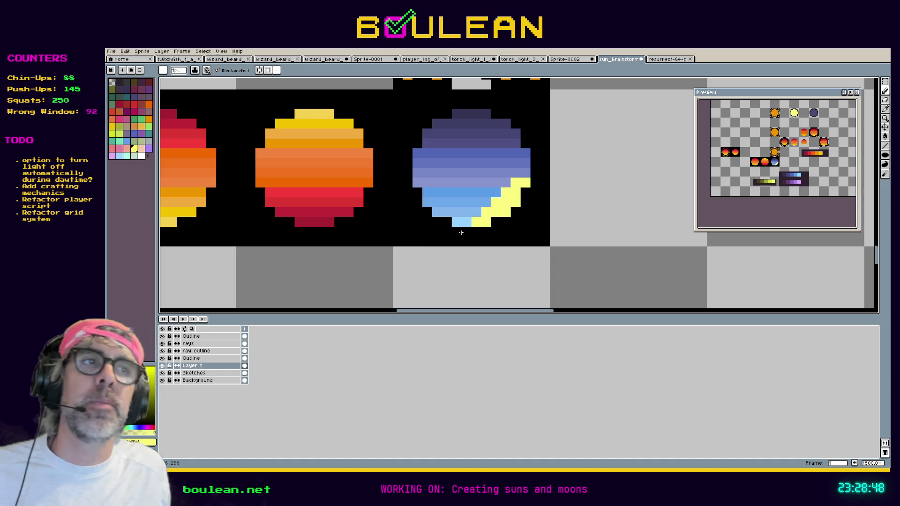
# - Undo the yellow crescent pencil strokes on the blue moon
pyautogui.hotkey('ctrl', 'z')
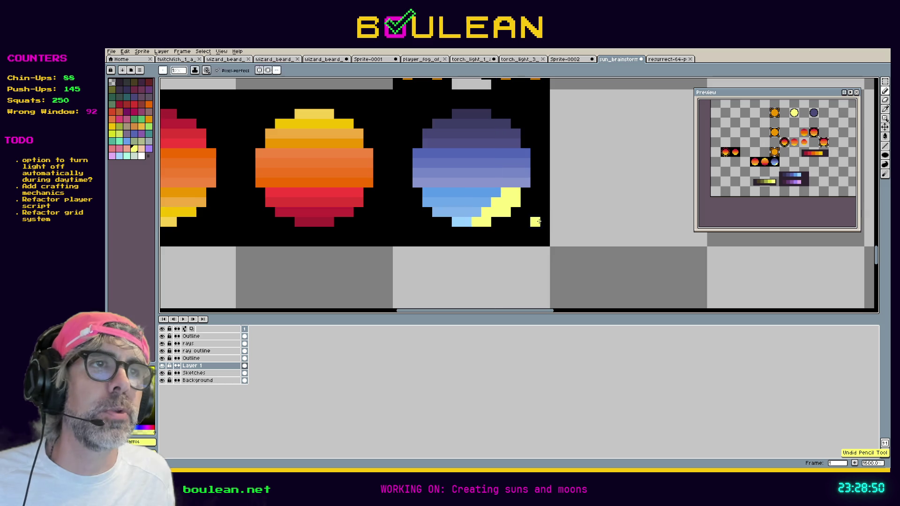
pyautogui.hotkey('ctrl', 'z')
pyautogui.hotkey('ctrl', 'z')
pyautogui.hotkey('ctrl', 'z')
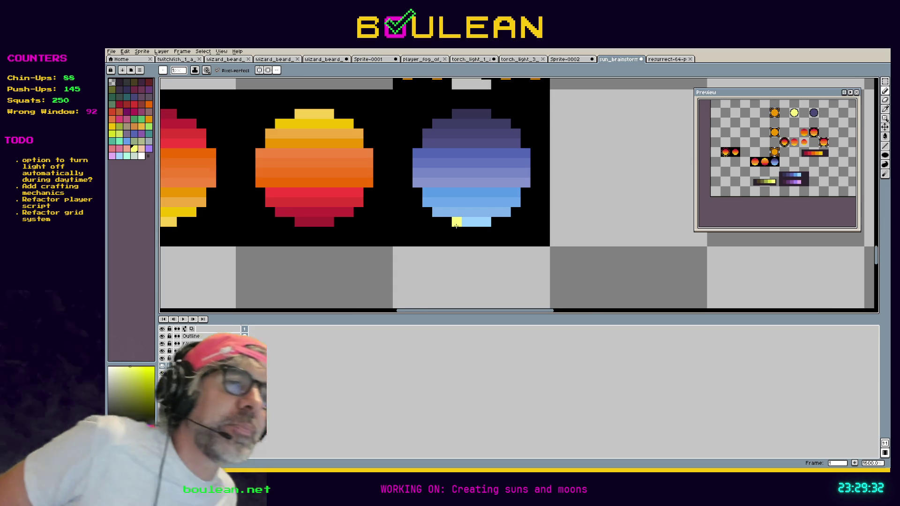
pyautogui.scroll(3, 454, 207)
pyautogui.scroll(-1, 456, 227)
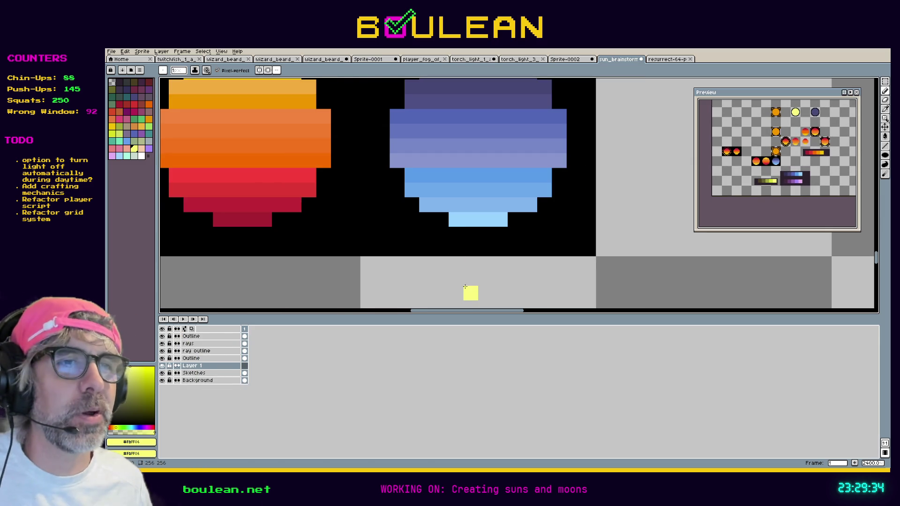
# - Pan up to the tops of both suns, pick white as the drawing colour, then leave for Firefox
pyautogui.moveTo(381, 215); pyautogui.dragTo(375, 278)
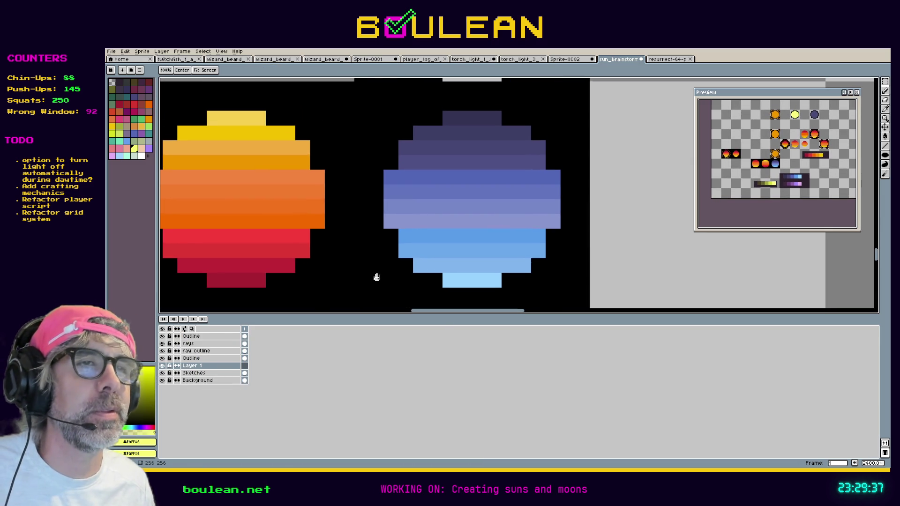
pyautogui.click(141, 156)
pyautogui.scroll(-2, 346, 249)
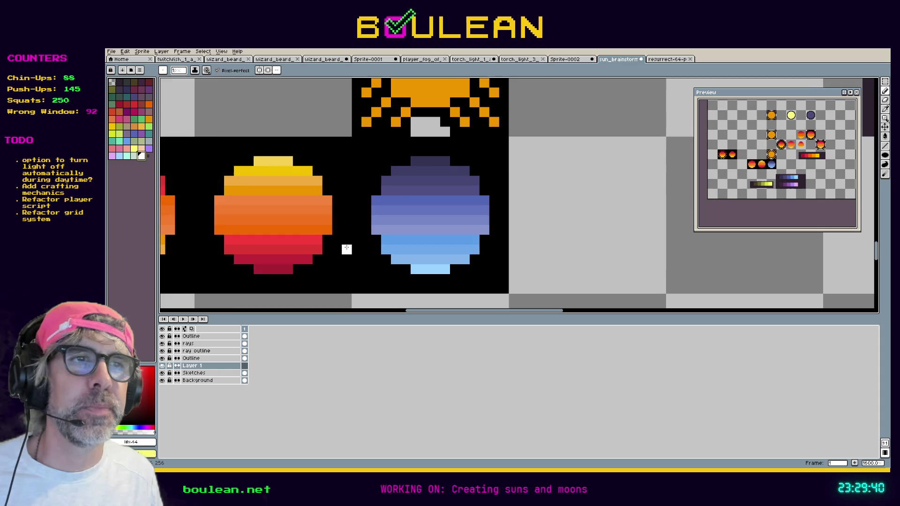
pyautogui.scroll(-4, 347, 248)
pyautogui.scroll(3, 347, 247)
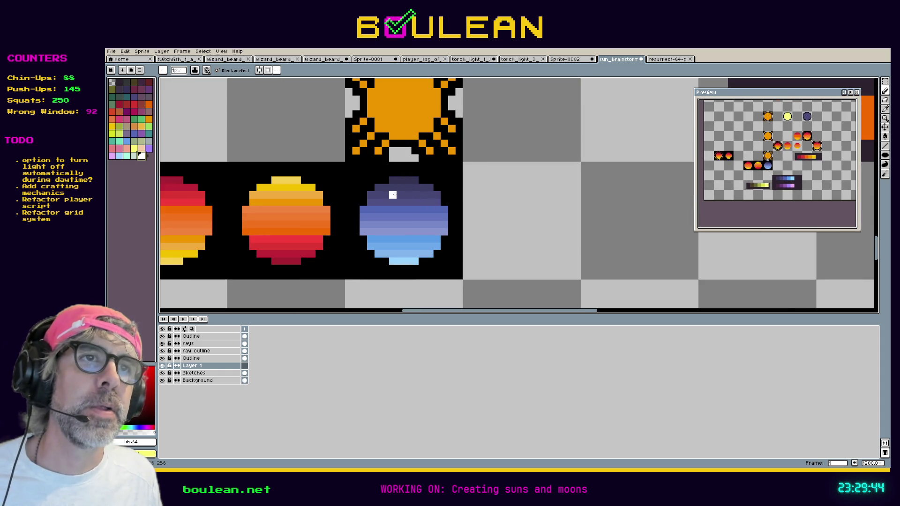
pyautogui.scroll(1, 400, 187)
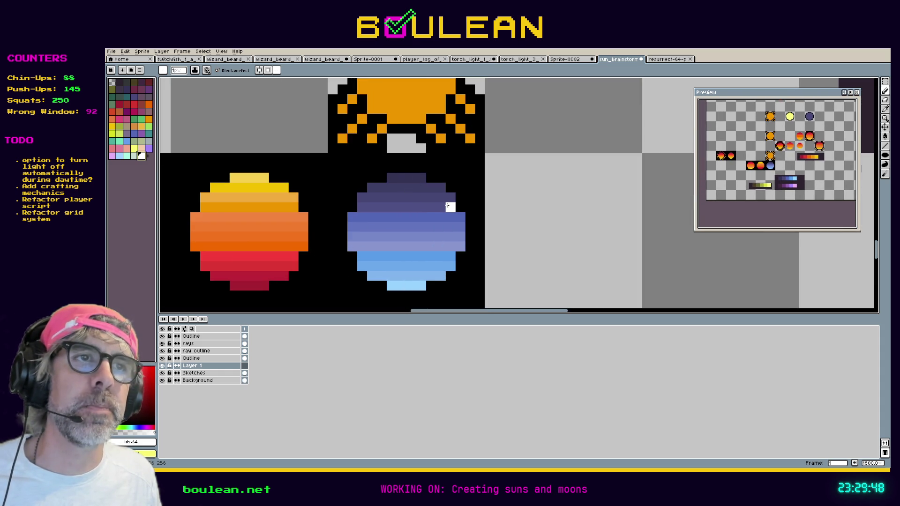
pyautogui.scroll(-1, 366, 206)
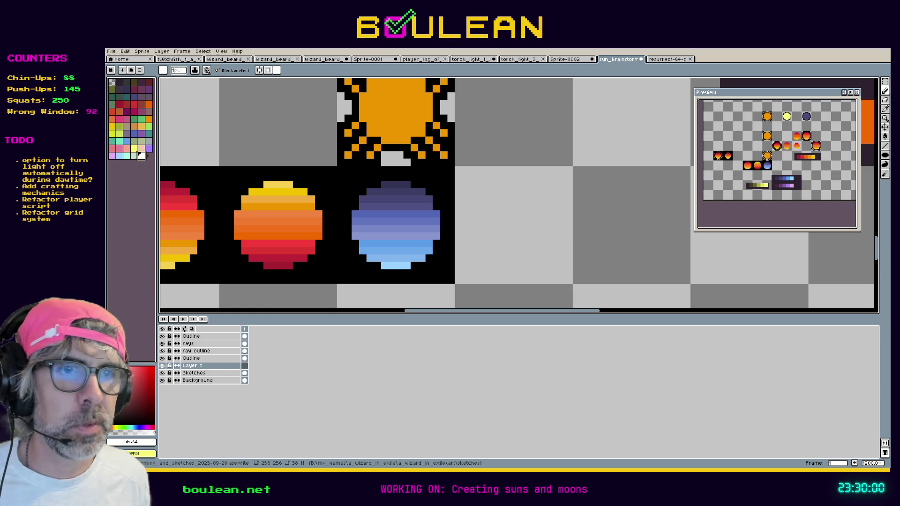
pyautogui.hotkey('alt', 'Tab')
# - Google 'aseprite copy marquee from all layers' and open the Aseprite Community thread on multi-layer selections
pyautogui.hotkey('ctrl', 't')
pyautogui.write('ase')
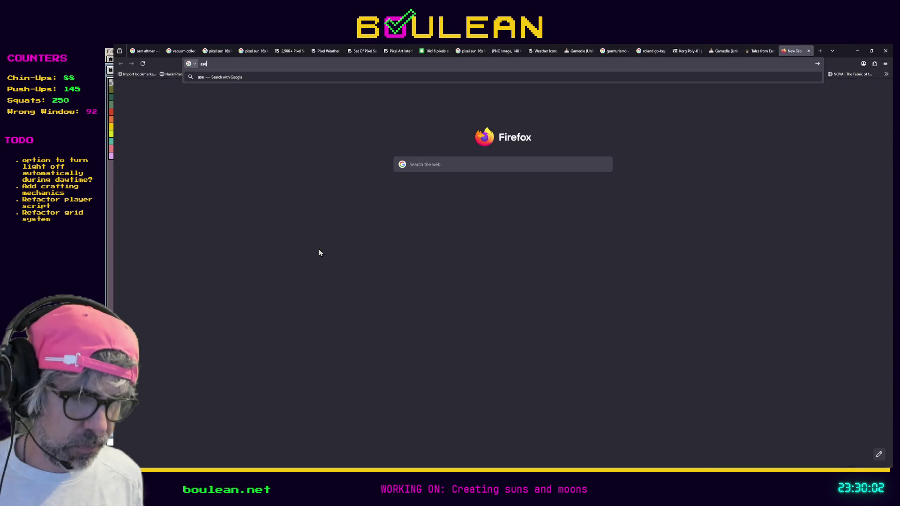
pyautogui.write('prite copy f')
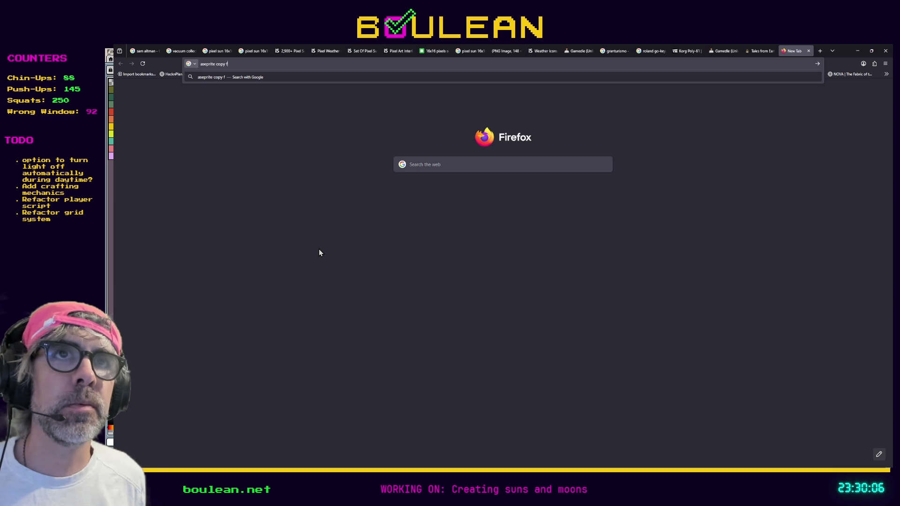
pyautogui.press('BackSpace')
pyautogui.write('marquee from ')
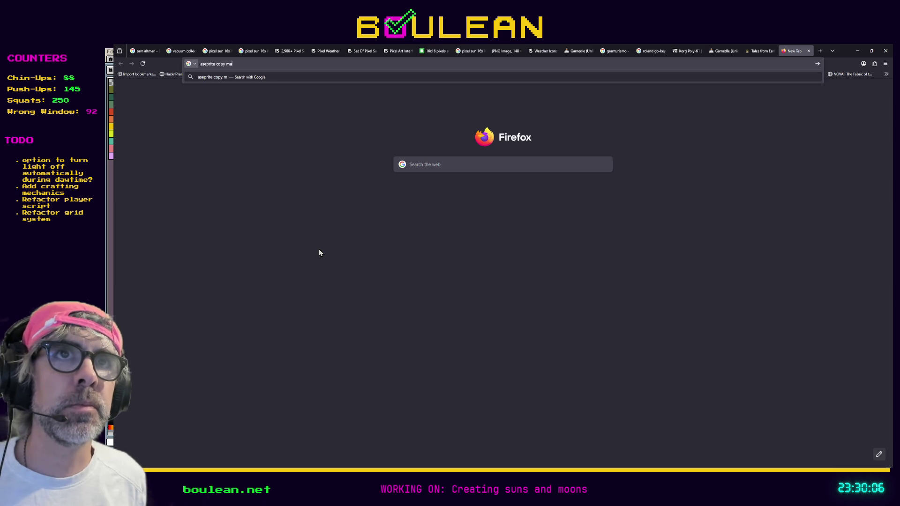
pyautogui.write('all ')
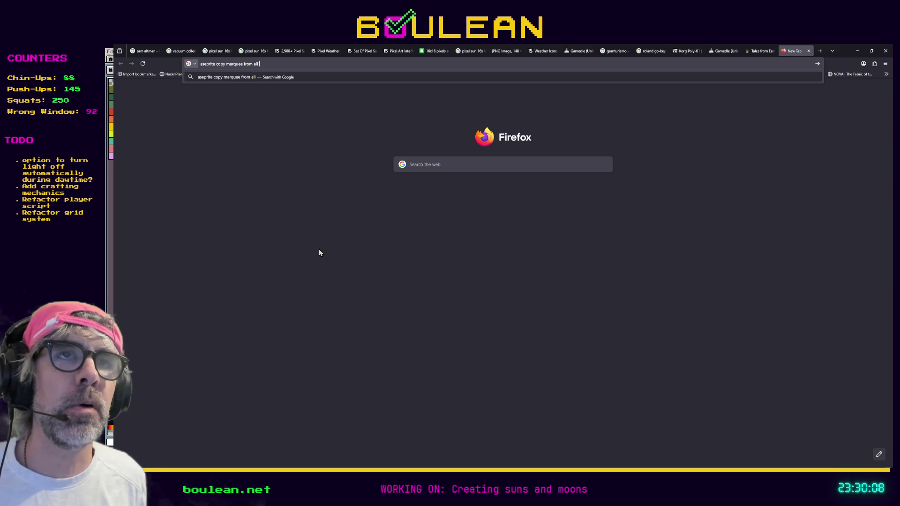
pyautogui.write('layers')
pyautogui.press('Return')
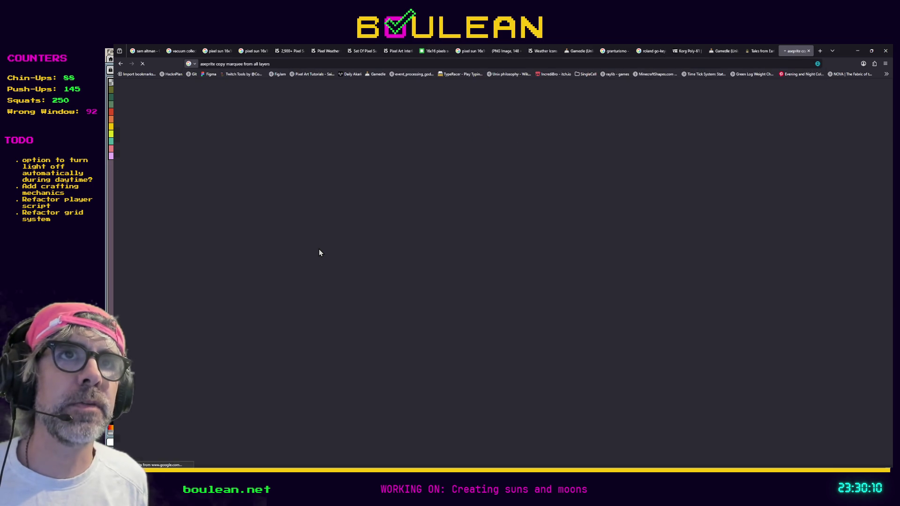
pyautogui.scroll(-3, 178, 265)
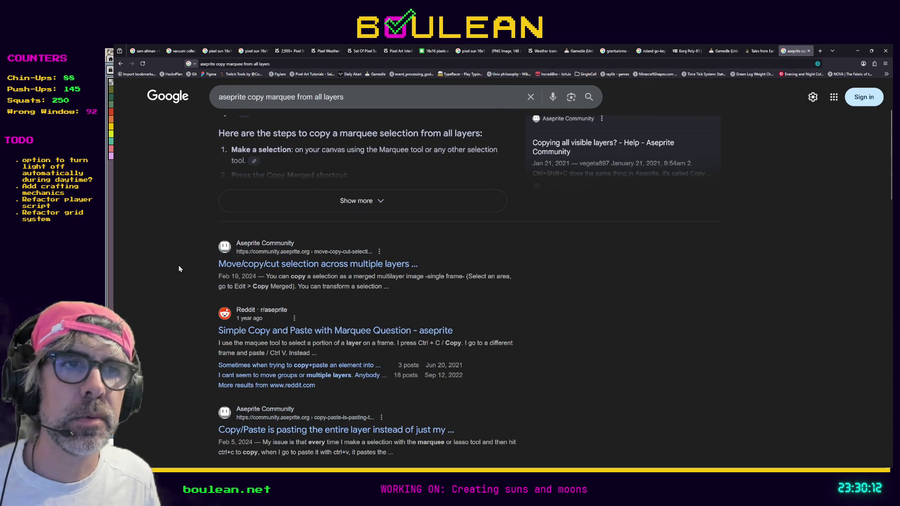
pyautogui.click(287, 262)
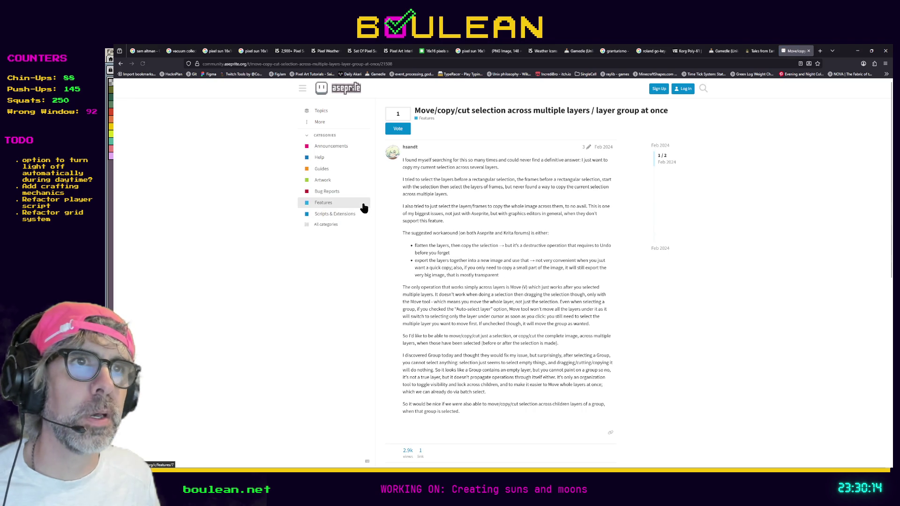
# - Scroll through the replies on copying selections across multiple layers, then minimize Firefox
pyautogui.scroll(-2, 364, 208)
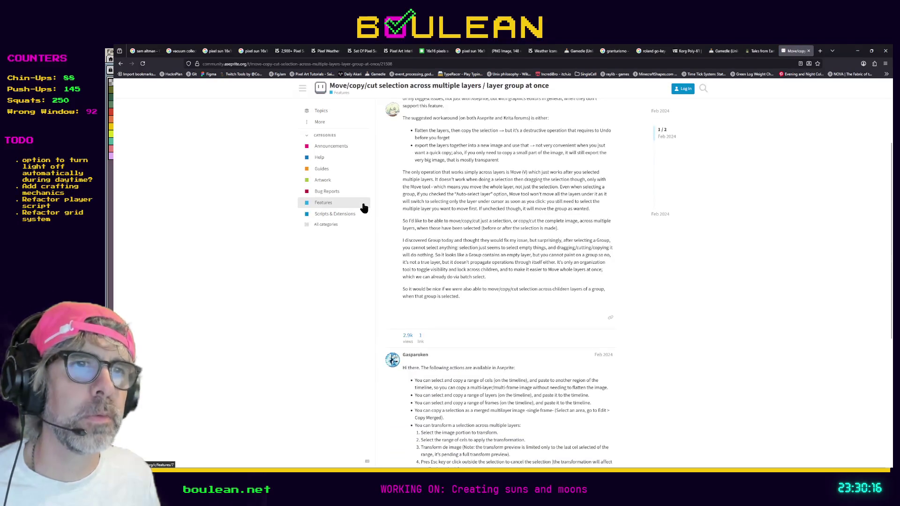
pyautogui.scroll(-2, 364, 208)
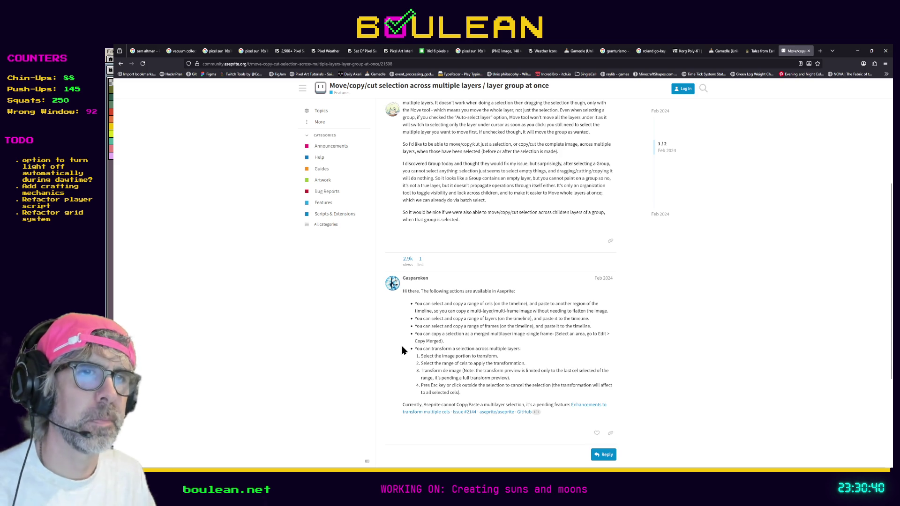
pyautogui.scroll(-3, 411, 346)
pyautogui.scroll(-2, 411, 345)
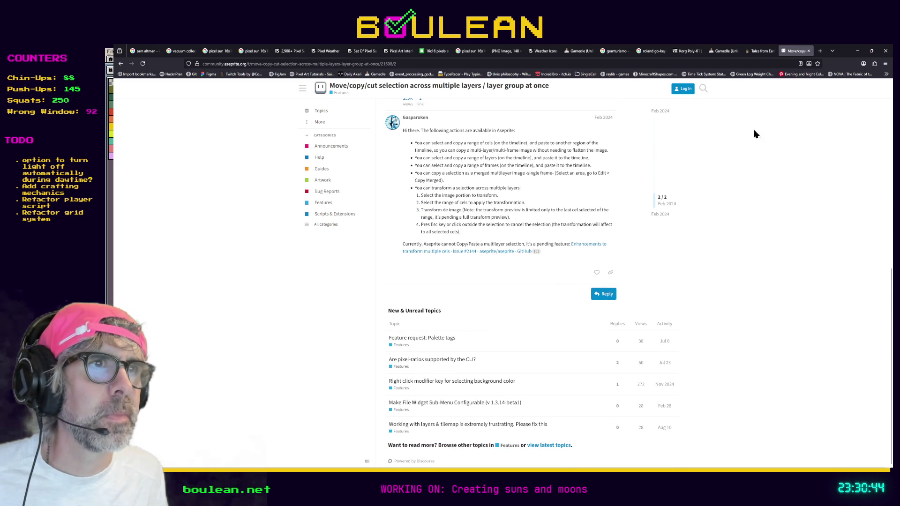
pyautogui.click(858, 52)
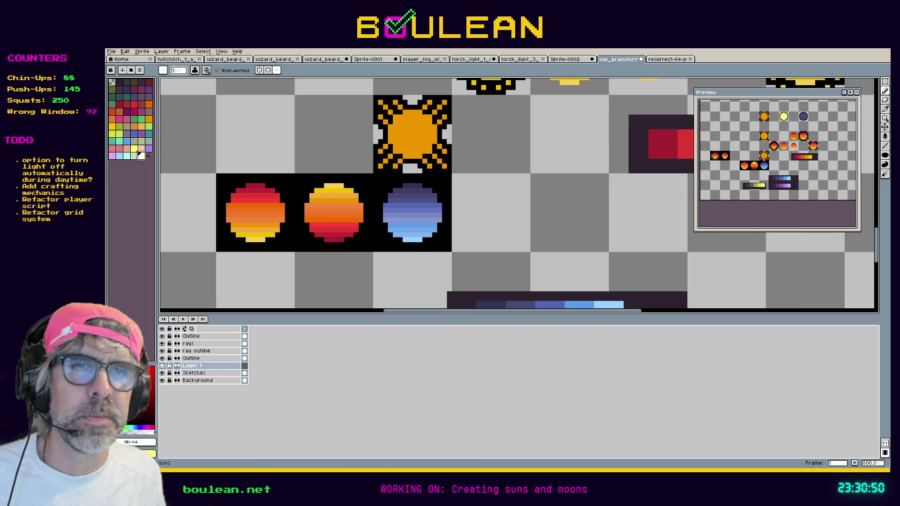
# - Marquee the blue striped moon and cancel an accidental paste
pyautogui.scroll(-1, 349, 237)
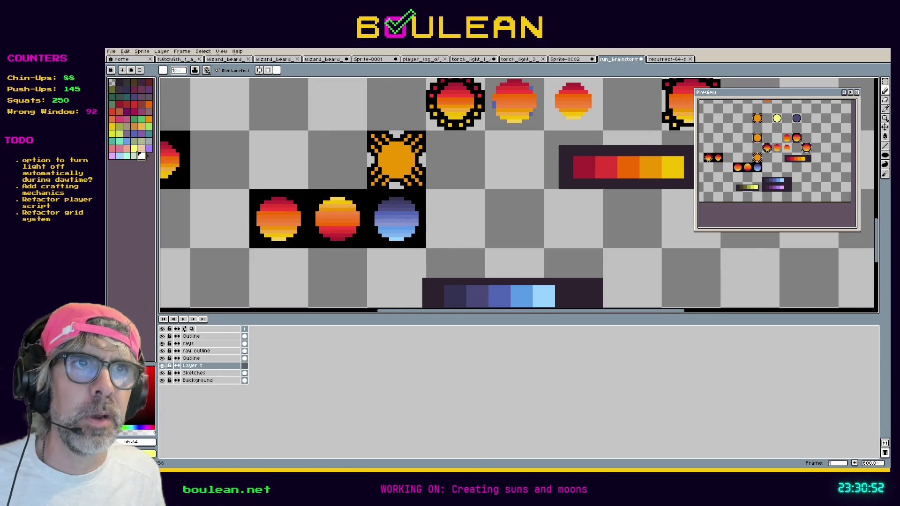
pyautogui.scroll(-1, 348, 238)
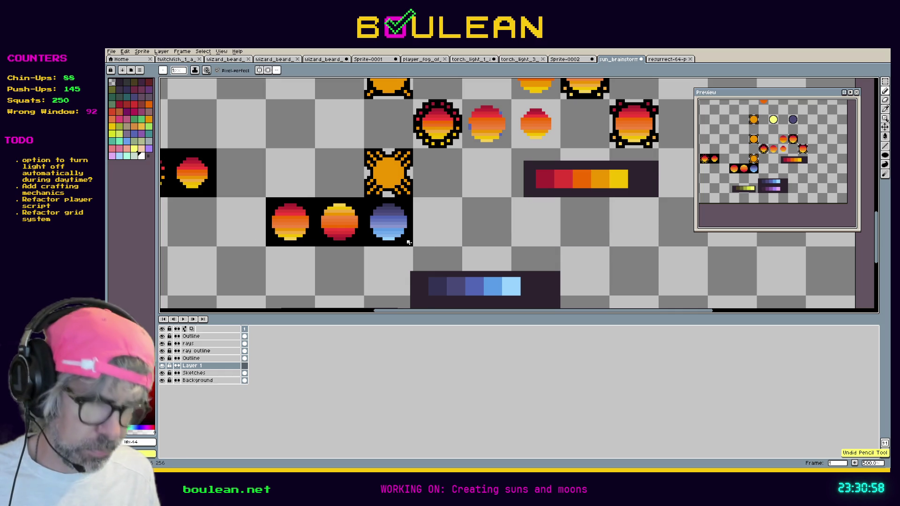
pyautogui.press('m')
pyautogui.moveTo(410, 244); pyautogui.dragTo(365, 199)
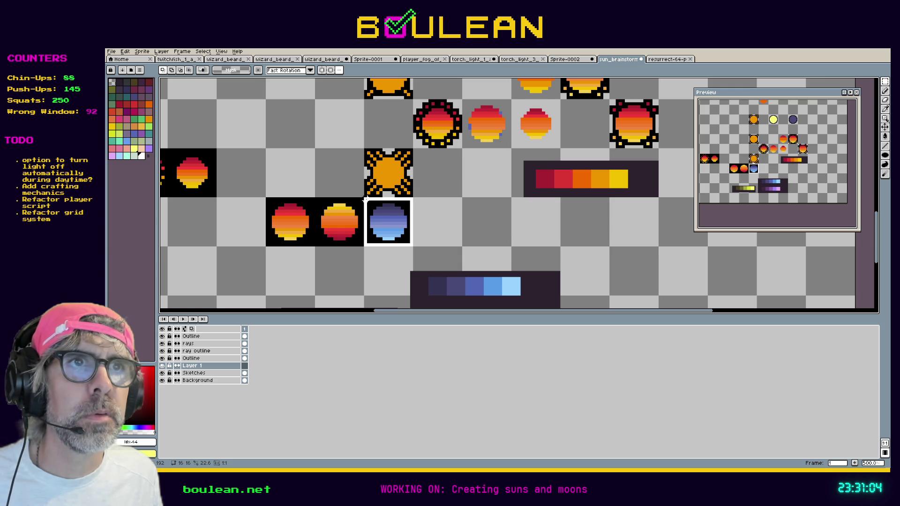
pyautogui.hotkey('ctrl', 'v')
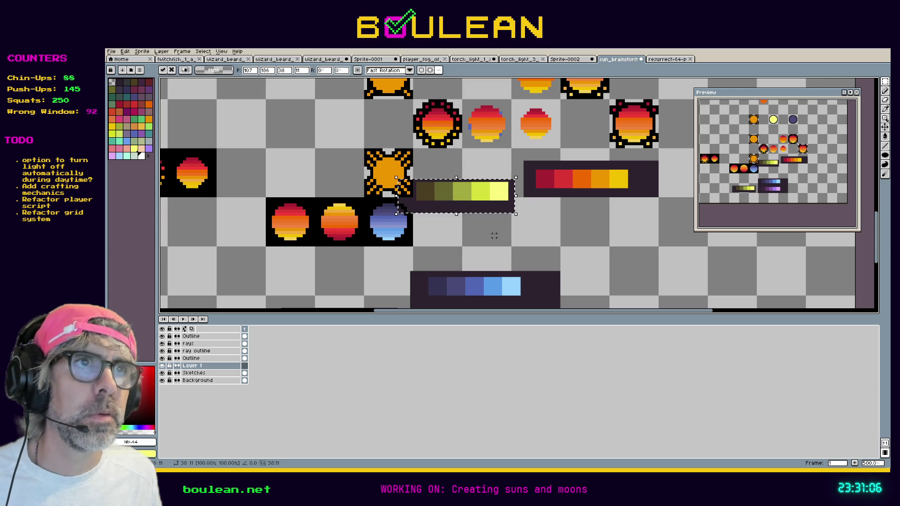
pyautogui.press('Escape')
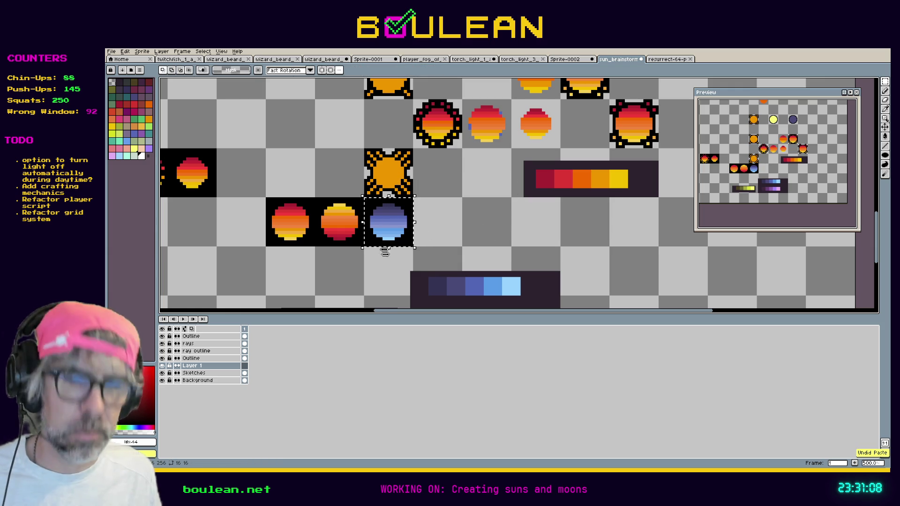
# - On the Sketches layer, drag a copy of the blue moon out to the right and commit it
pyautogui.click(213, 374)
pyautogui.click(214, 374)
pyautogui.moveTo(406, 248)
pyautogui.mouseDown()
pyautogui.moveTo(473, 253)
pyautogui.moveTo(498, 238)
pyautogui.mouseUp()
pyautogui.scroll(4, 497, 237)
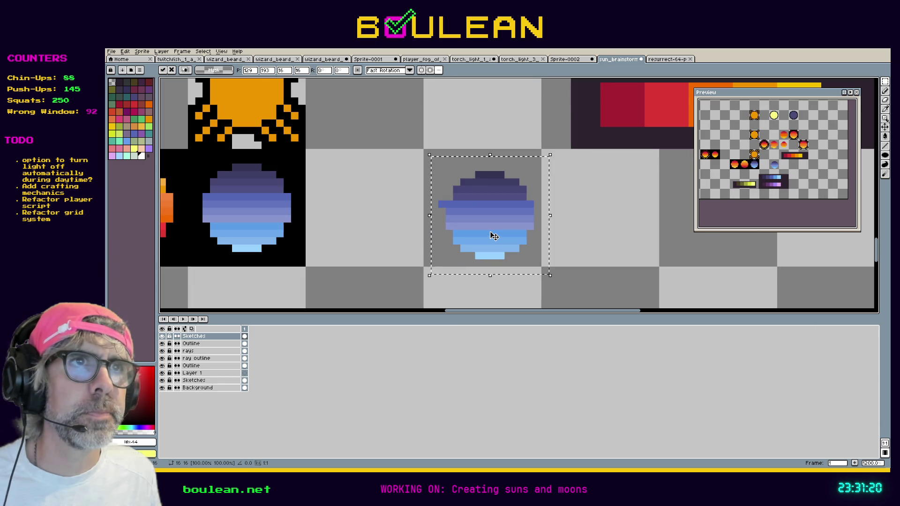
pyautogui.hotkey('ctrl', 'd')
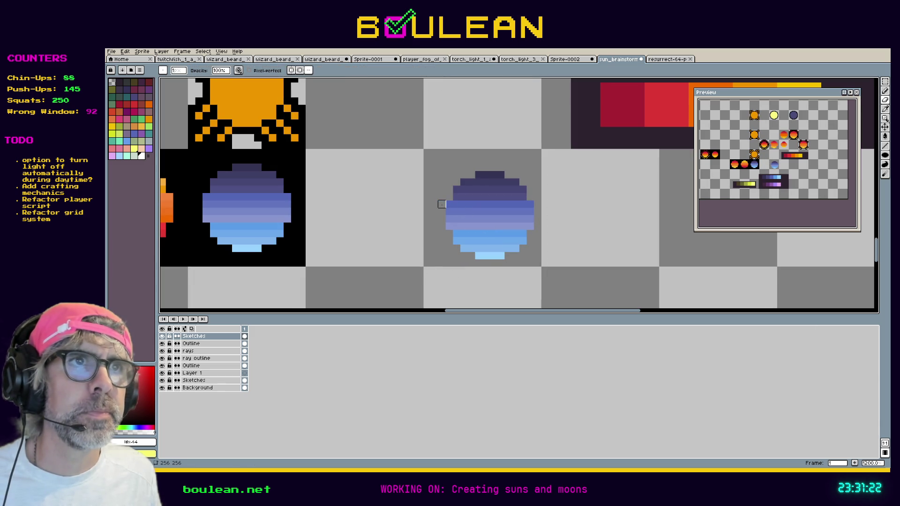
# - Reselect the copied moon, move it left below the suns, and deselect
pyautogui.scroll(-4, 427, 233)
pyautogui.press('m')
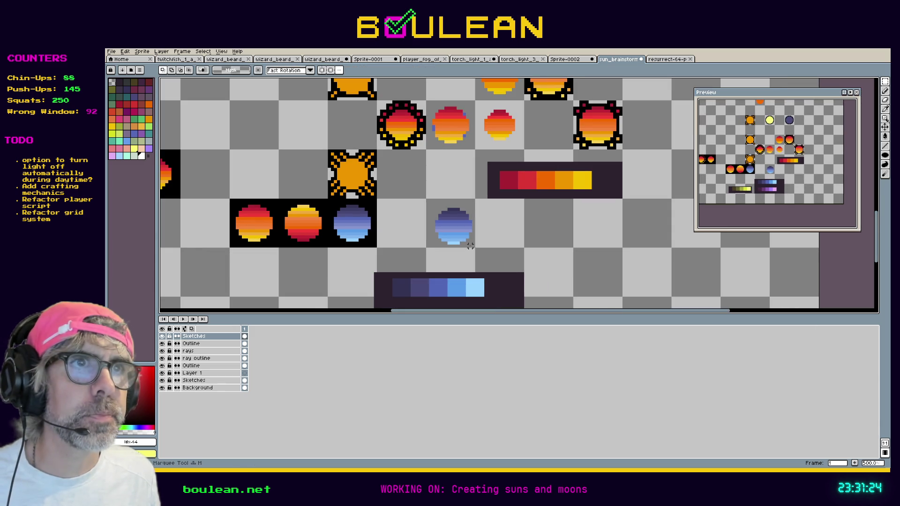
pyautogui.moveTo(473, 245)
pyautogui.mouseDown()
pyautogui.moveTo(428, 207)
pyautogui.moveTo(369, 260)
pyautogui.moveTo(245, 259)
pyautogui.mouseUp()
pyautogui.scroll(-3, 448, 228)
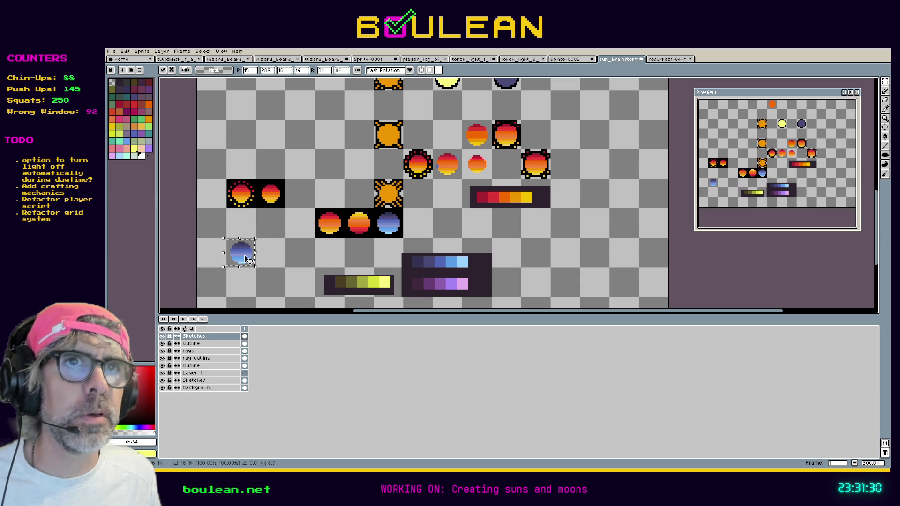
pyautogui.hotkey('ctrl', 'd')
pyautogui.scroll(1, 382, 250)
pyautogui.scroll(2, 382, 250)
pyautogui.scroll(3, 389, 237)
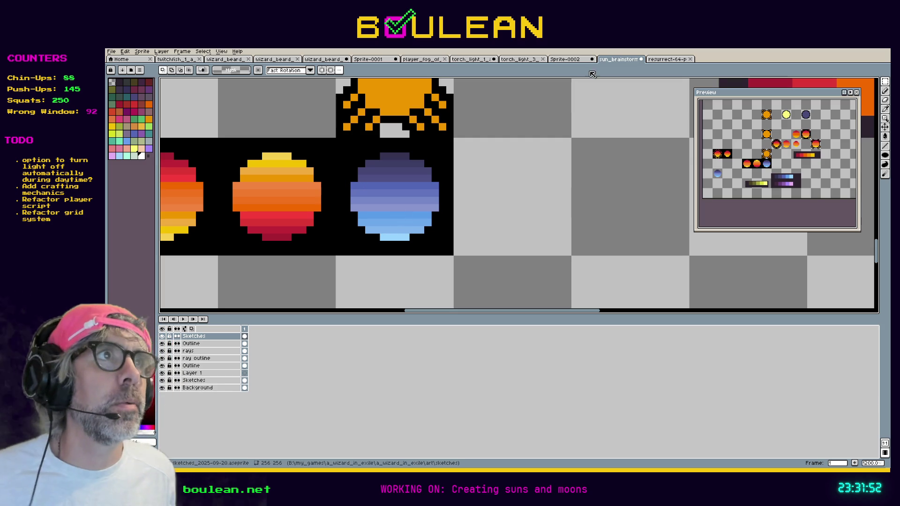
# - Marquee the yellow-green ramp on the resurrect-64-p palette sheet, then return to sun_brainstorm
pyautogui.click(663, 63)
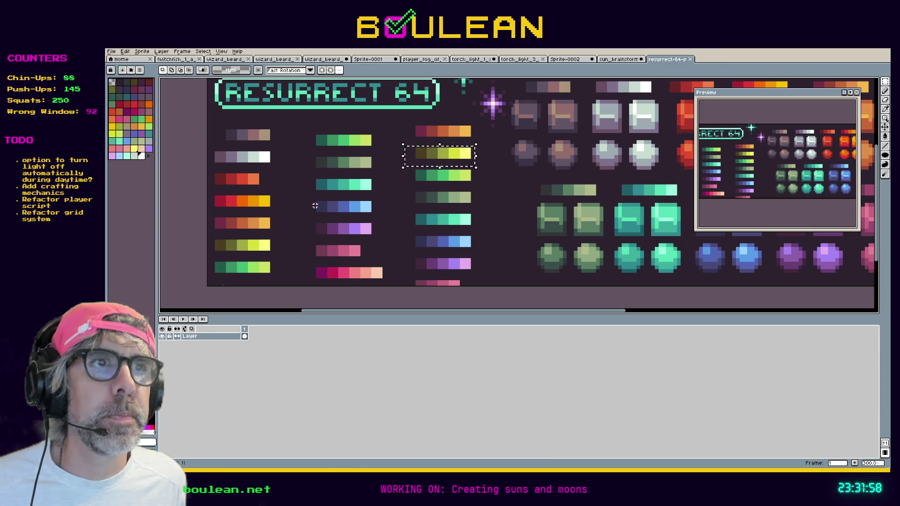
pyautogui.scroll(1, 315, 205)
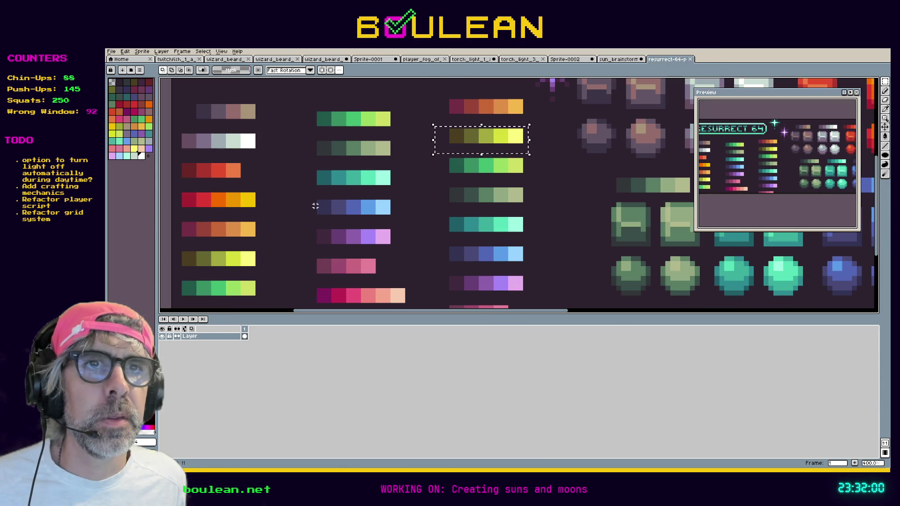
pyautogui.scroll(-2, 315, 206)
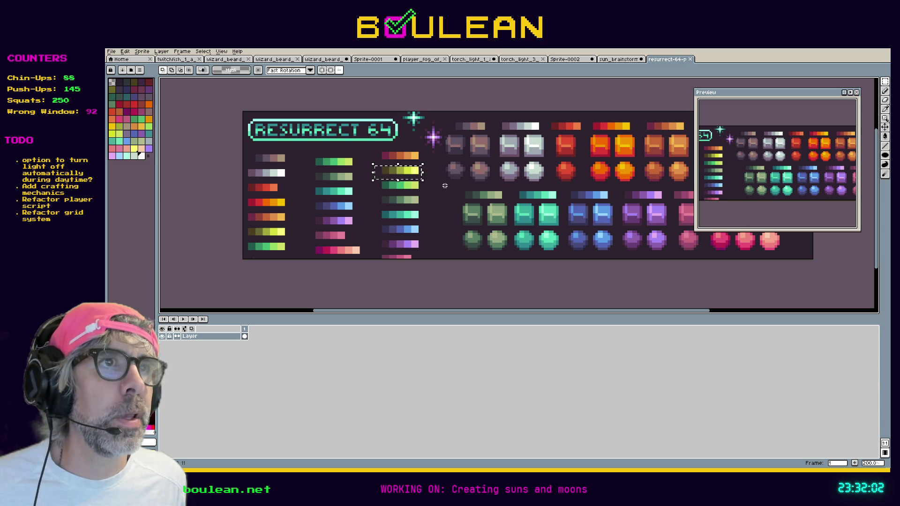
pyautogui.moveTo(577, 195)
pyautogui.mouseDown()
pyautogui.moveTo(430, 197)
pyautogui.moveTo(413, 213)
pyautogui.moveTo(559, 199)
pyautogui.moveTo(478, 213)
pyautogui.moveTo(550, 203)
pyautogui.mouseUp()
pyautogui.moveTo(431, 215)
pyautogui.mouseDown()
pyautogui.moveTo(498, 219)
pyautogui.moveTo(543, 208)
pyautogui.mouseUp()
pyautogui.press('m')
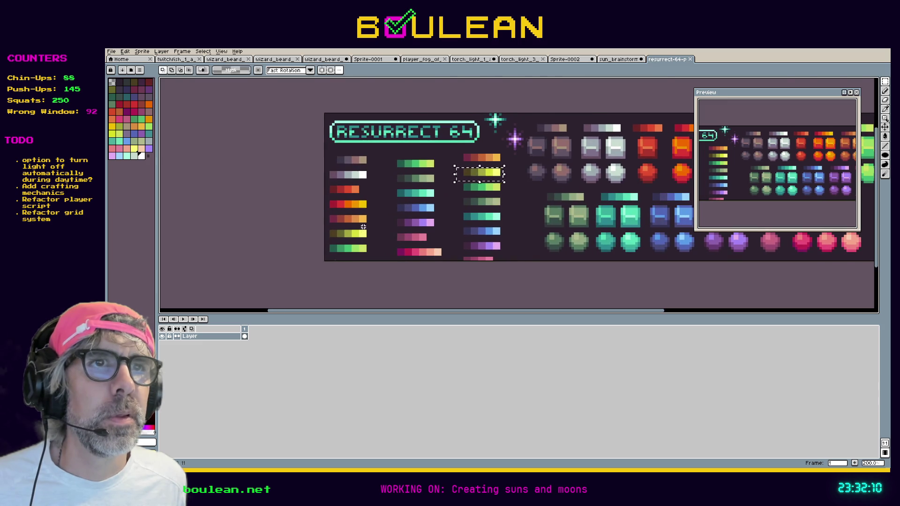
pyautogui.scroll(2, 364, 227)
pyautogui.moveTo(375, 257); pyautogui.dragTo(285, 225)
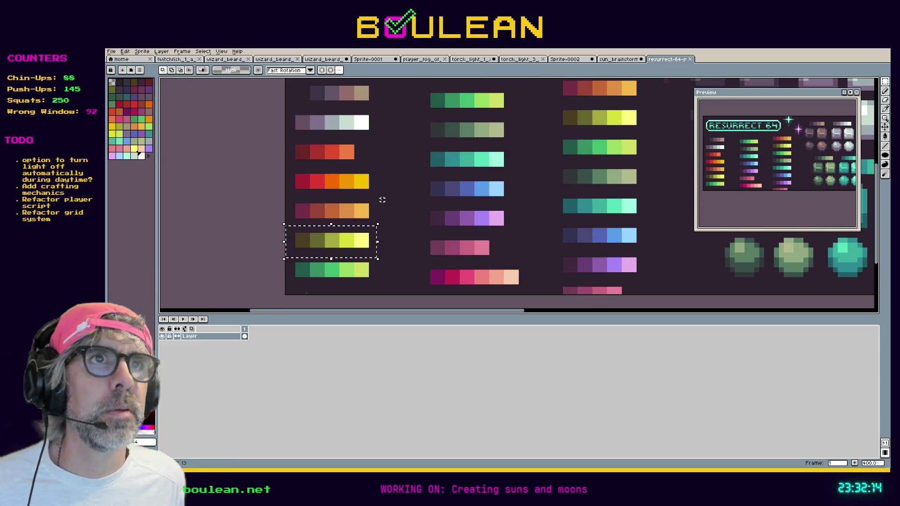
pyautogui.click(618, 59)
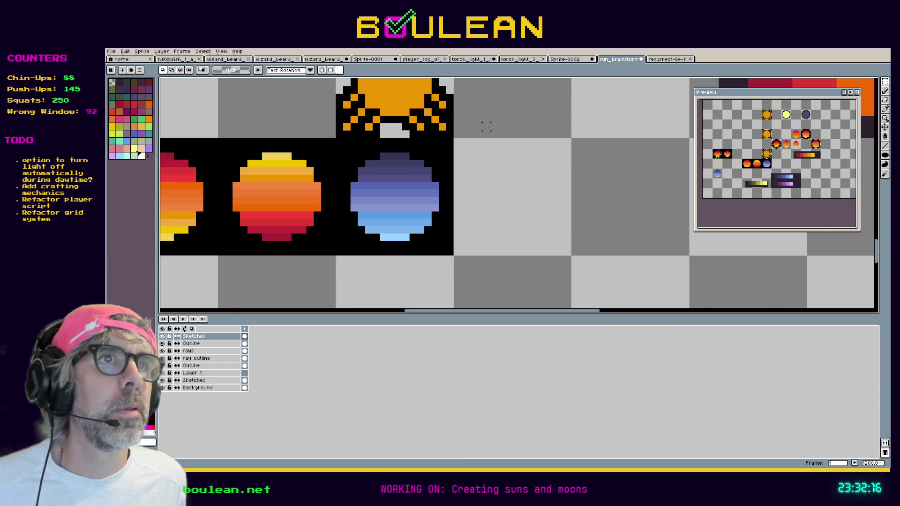
# - Paste the yellow-green ramp onto the sheet, then undo the paste
pyautogui.hotkey('ctrl', 'v')
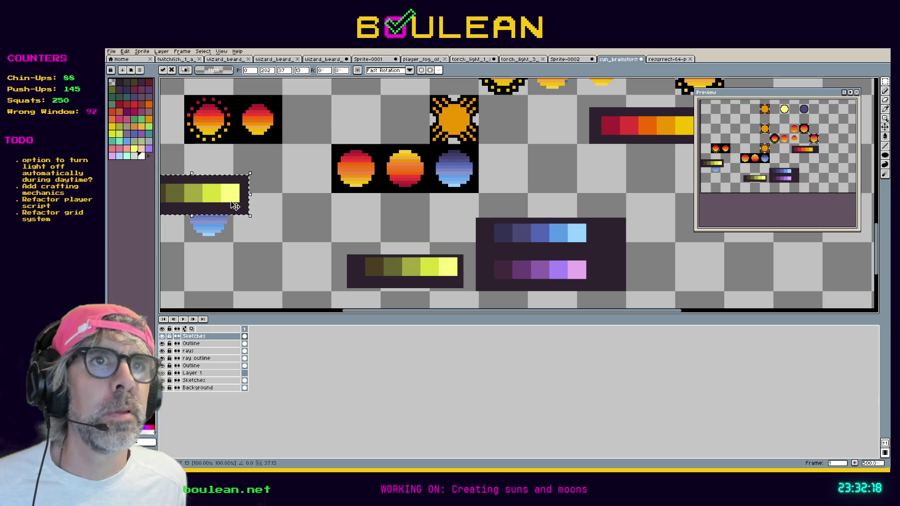
pyautogui.moveTo(218, 201)
pyautogui.mouseDown()
pyautogui.moveTo(410, 253)
pyautogui.moveTo(400, 237)
pyautogui.mouseUp()
pyautogui.hotkey('ctrl', 'z')
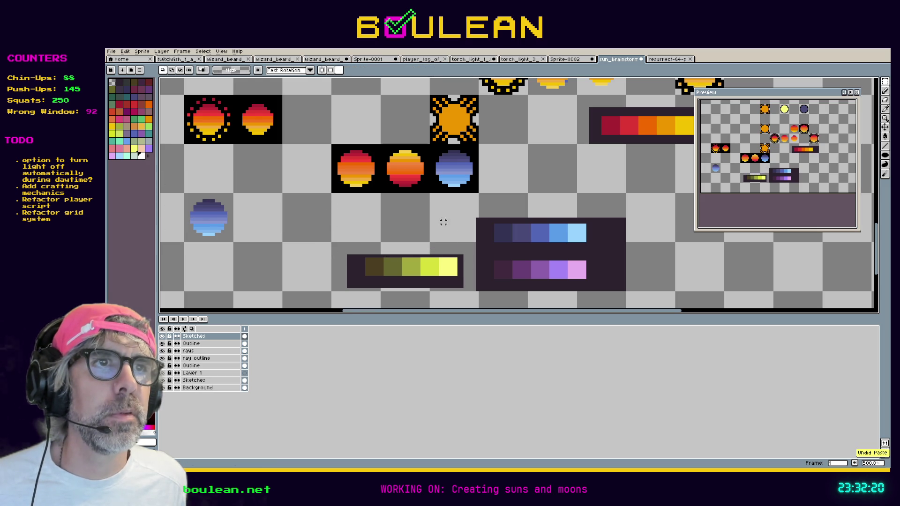
pyautogui.scroll(1, 477, 206)
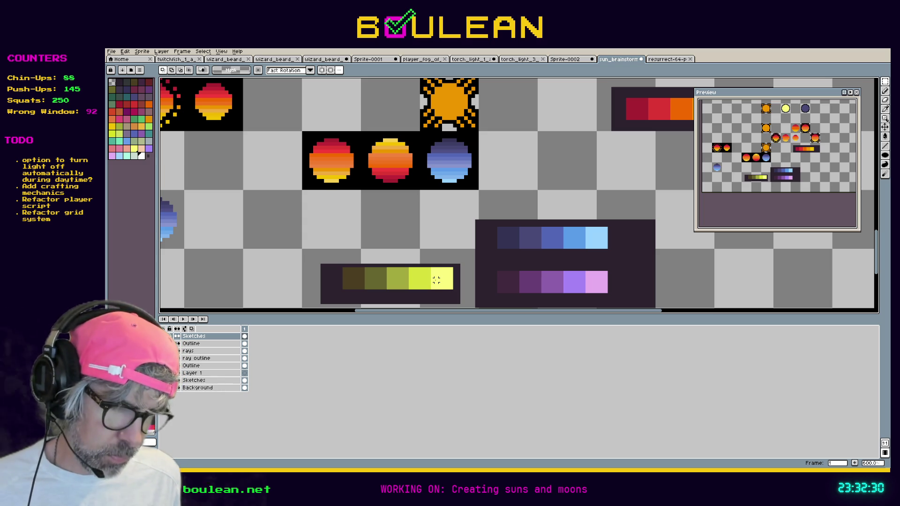
# - Pencil a yellow row across the top of the blue moon
pyautogui.press('b')
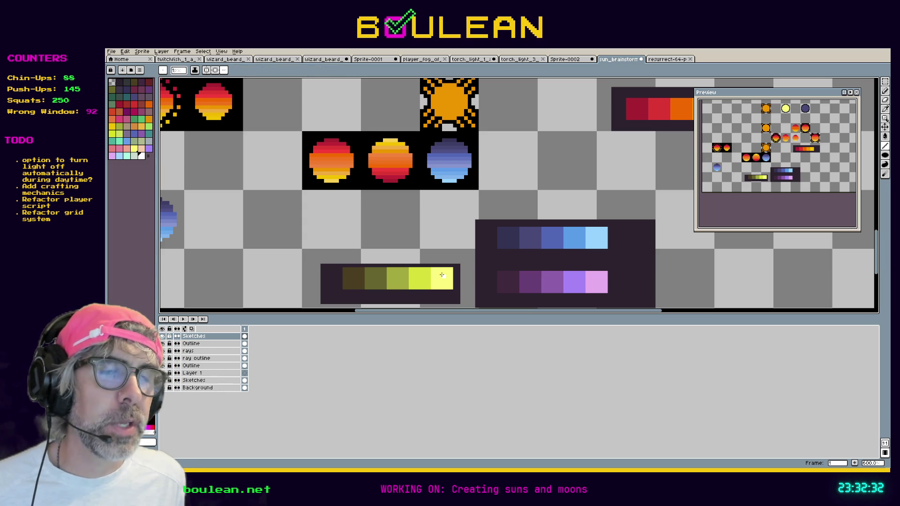
pyautogui.press('i')
pyautogui.scroll(3, 462, 145)
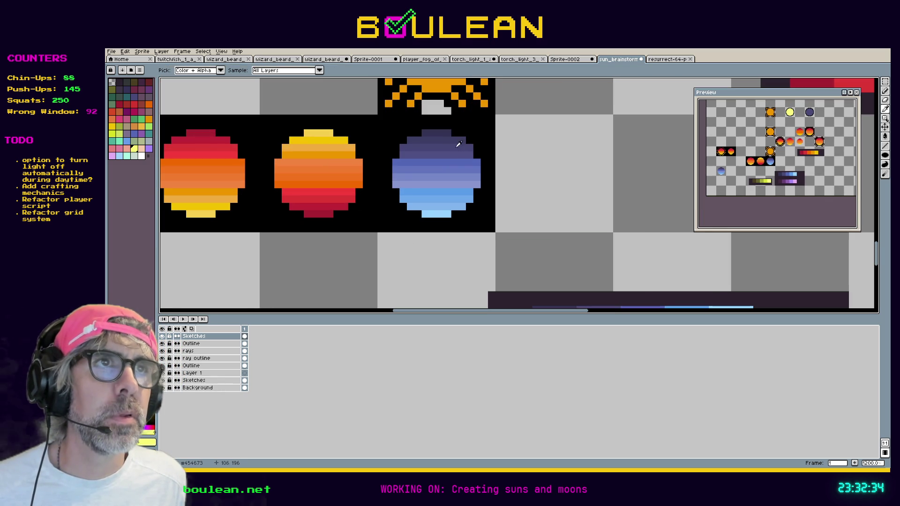
pyautogui.press('b')
pyautogui.moveTo(448, 133); pyautogui.dragTo(425, 133)
# - Pan to the palette strips and pick the pale yellow from the yellow-green ramp
pyautogui.scroll(-4, 432, 249)
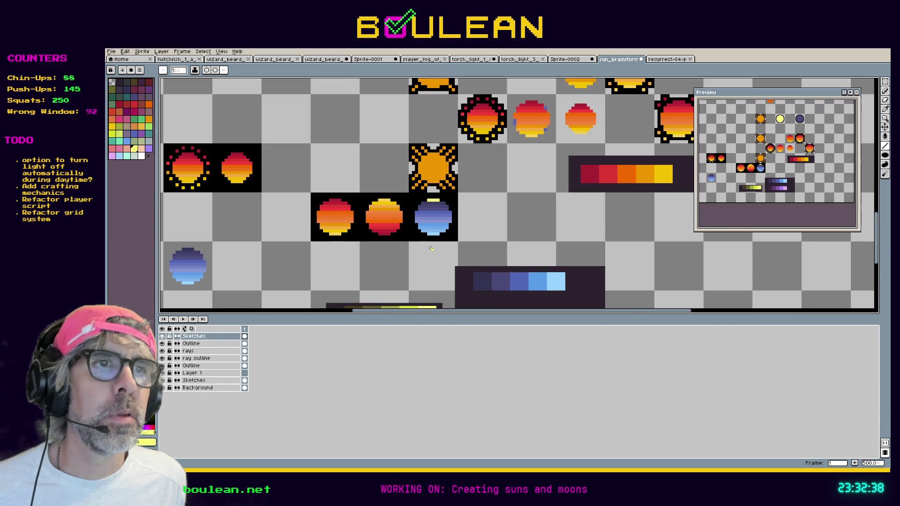
pyautogui.moveTo(422, 265); pyautogui.dragTo(426, 221)
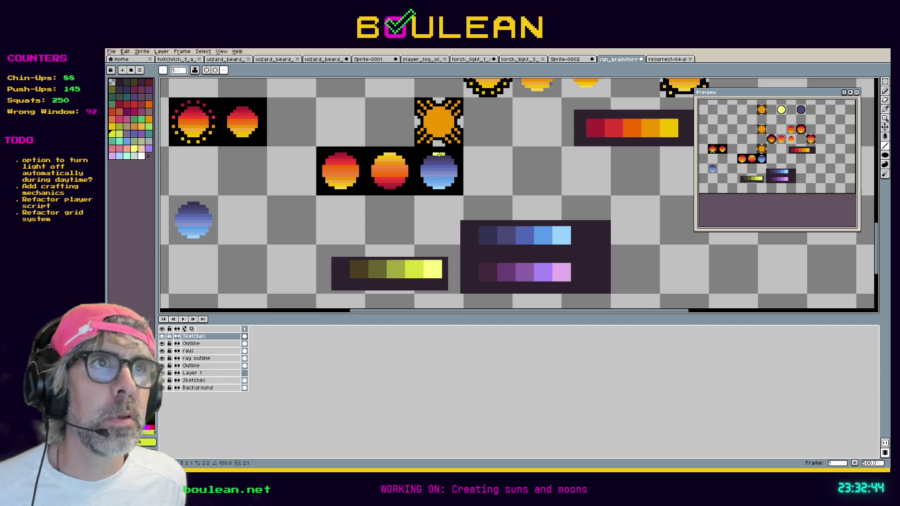
pyautogui.keyDown('alt'); pyautogui.click(436, 260); pyautogui.keyUp('alt')
# - Pencil a pale-yellow stripe across the moon and paint its bottom row white
pyautogui.moveTo(455, 166); pyautogui.dragTo(422, 163)
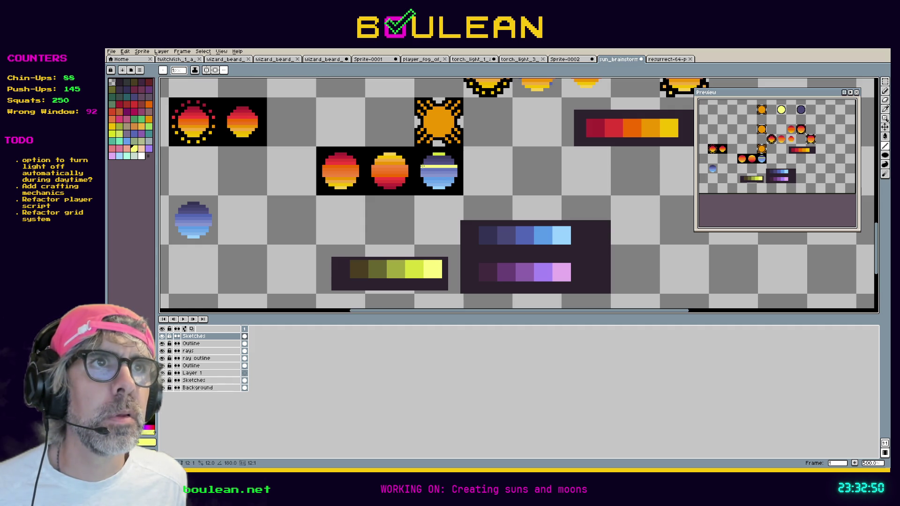
pyautogui.click(141, 156)
pyautogui.scroll(5, 432, 189)
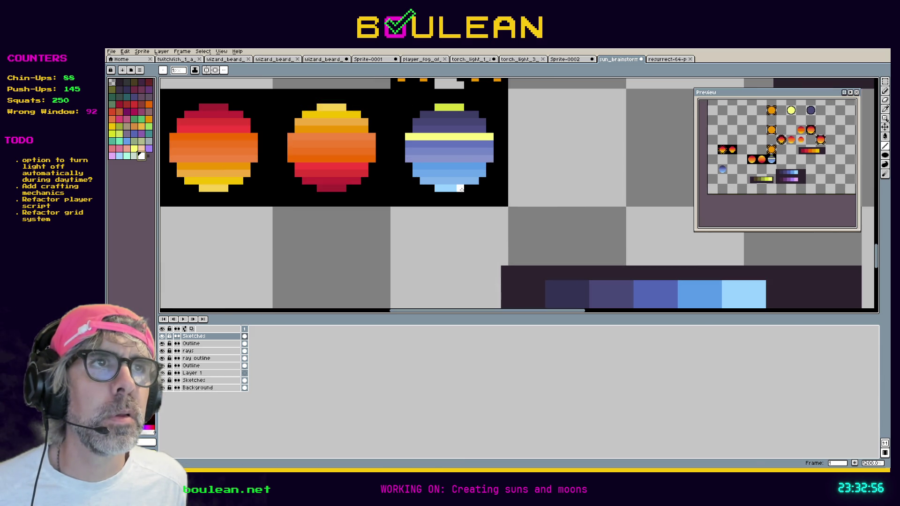
pyautogui.moveTo(461, 189); pyautogui.dragTo(443, 188)
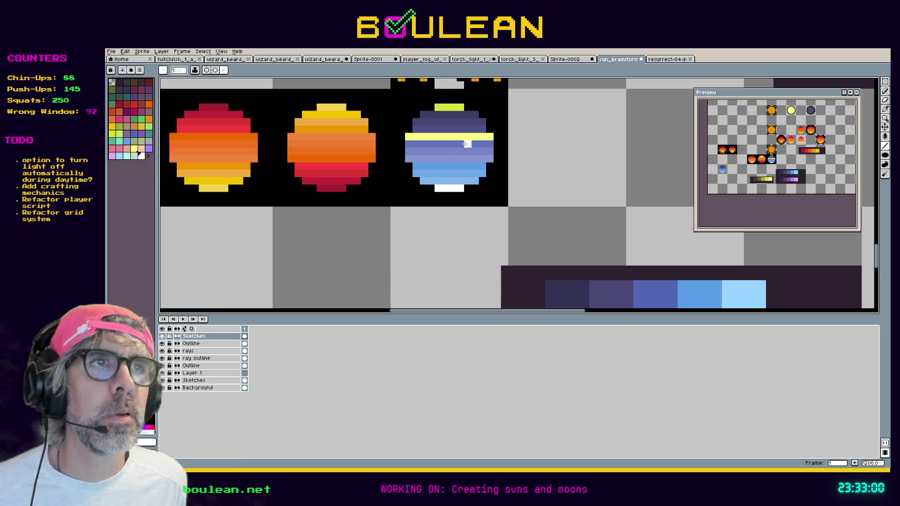
pyautogui.scroll(-2, 466, 143)
# - Sample the light blue from the moon's lower band and bucket-fill the top cap with it
pyautogui.moveTo(503, 137); pyautogui.dragTo(469, 196)
pyautogui.scroll(2, 440, 186)
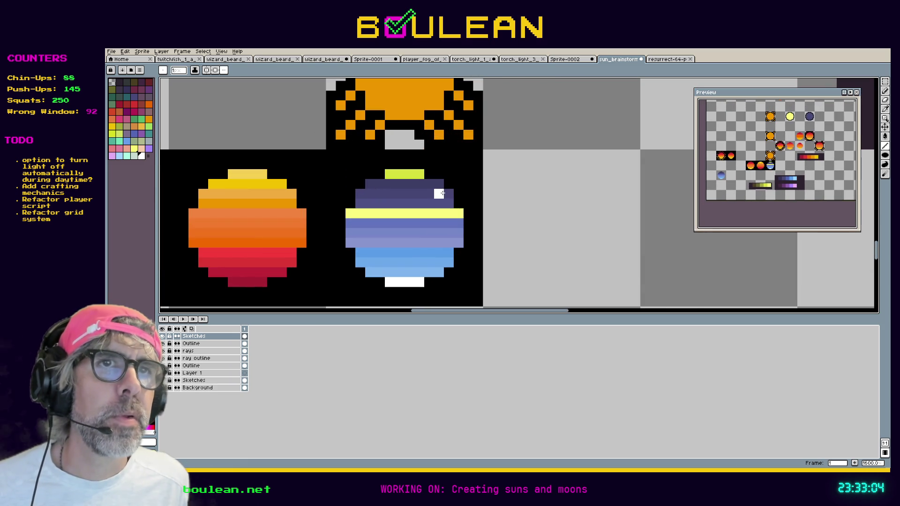
pyautogui.scroll(1, 439, 194)
pyautogui.scroll(-1, 439, 194)
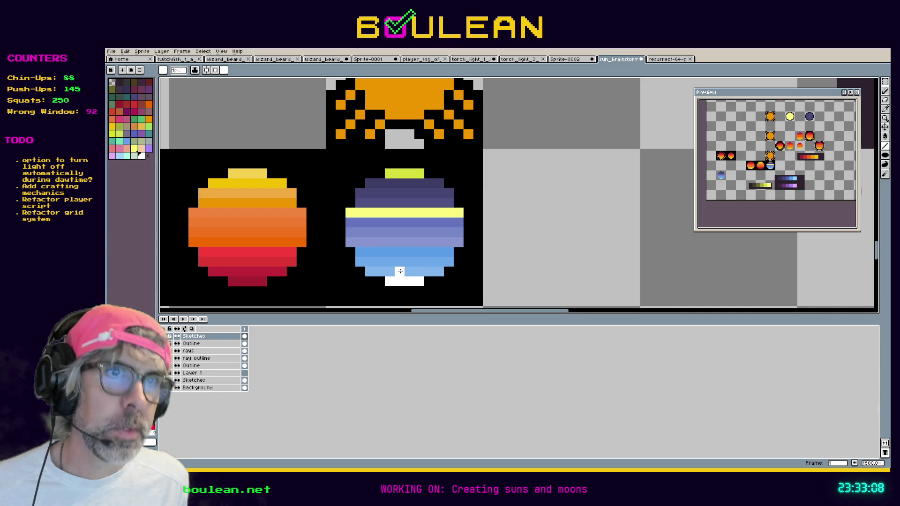
pyautogui.press('i')
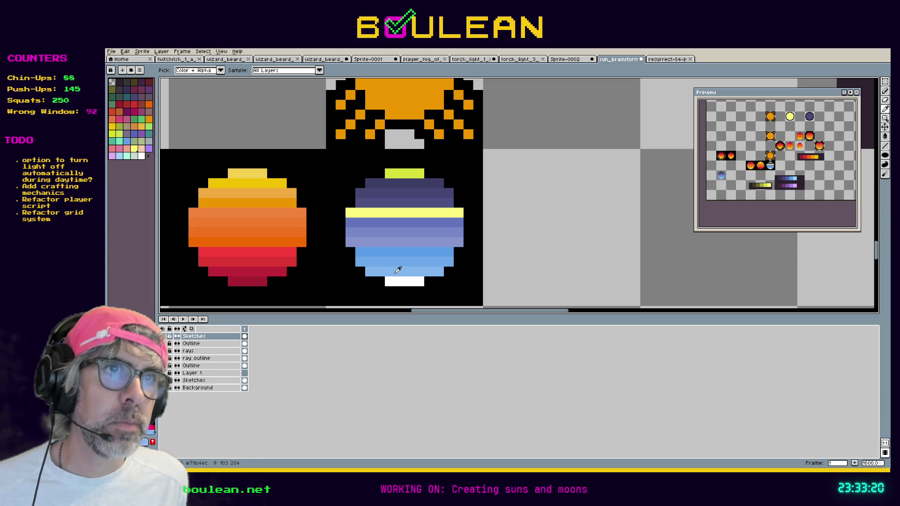
pyautogui.keyDown('alt'); pyautogui.click(398, 270); pyautogui.keyUp('alt')
pyautogui.press('alt')
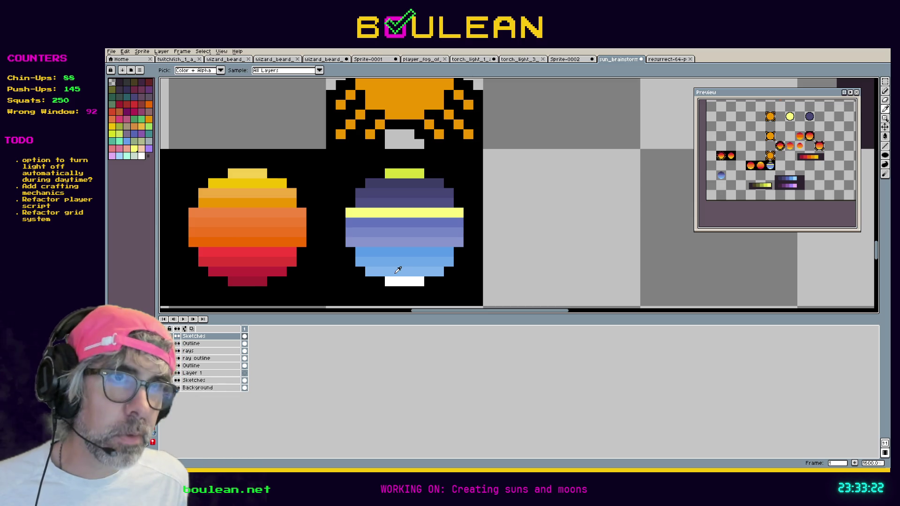
pyautogui.click(402, 176)
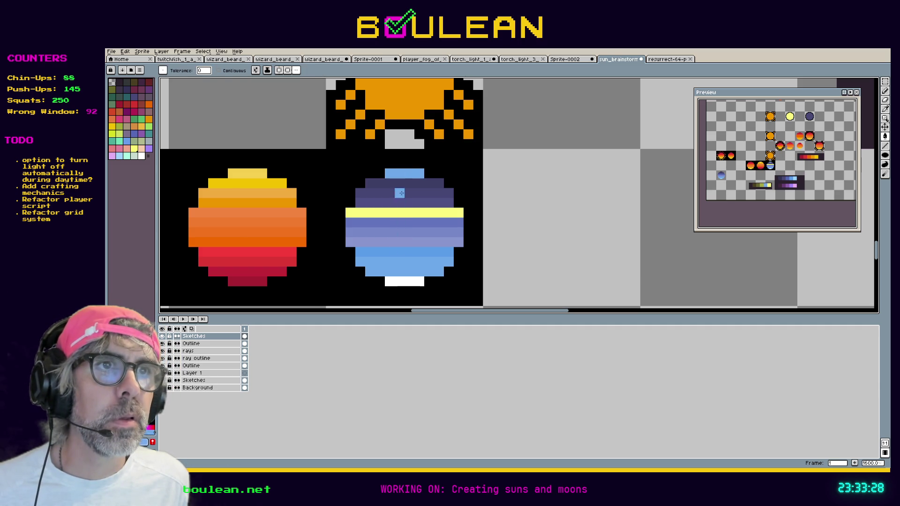
# - Undo the light-blue fill and check the current drawing colour's value
pyautogui.hotkey('ctrl', 'z')
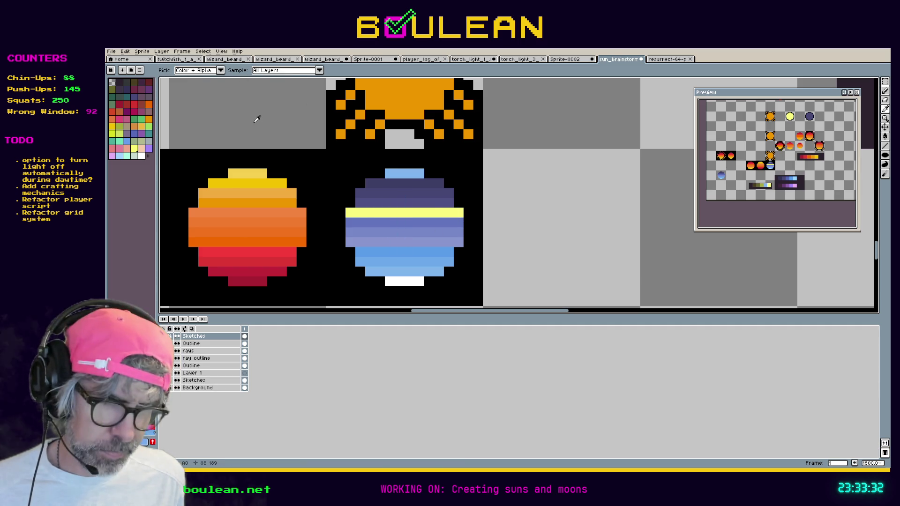
pyautogui.press('g')
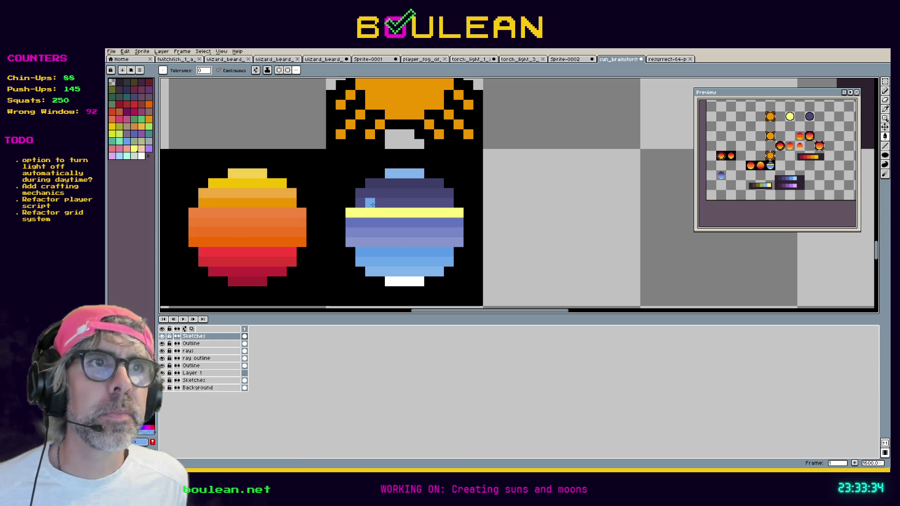
pyautogui.press('i')
pyautogui.press('g')
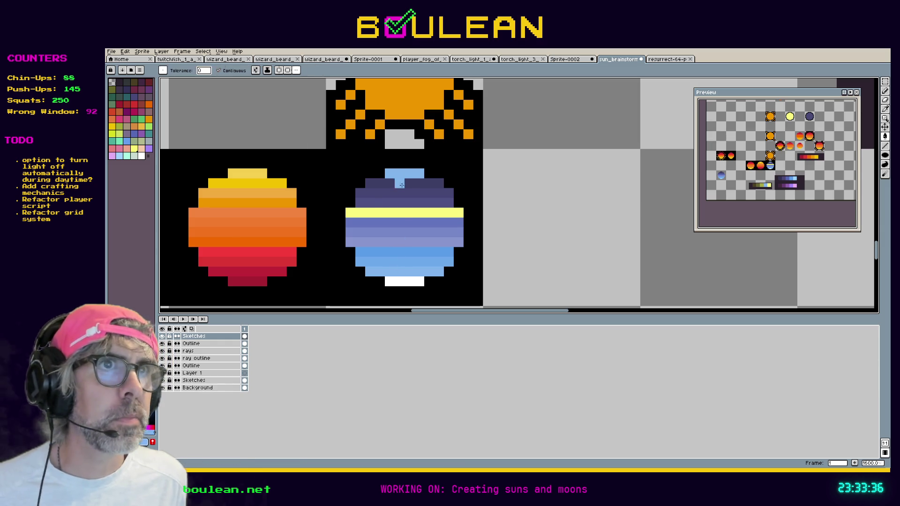
pyautogui.press('i')
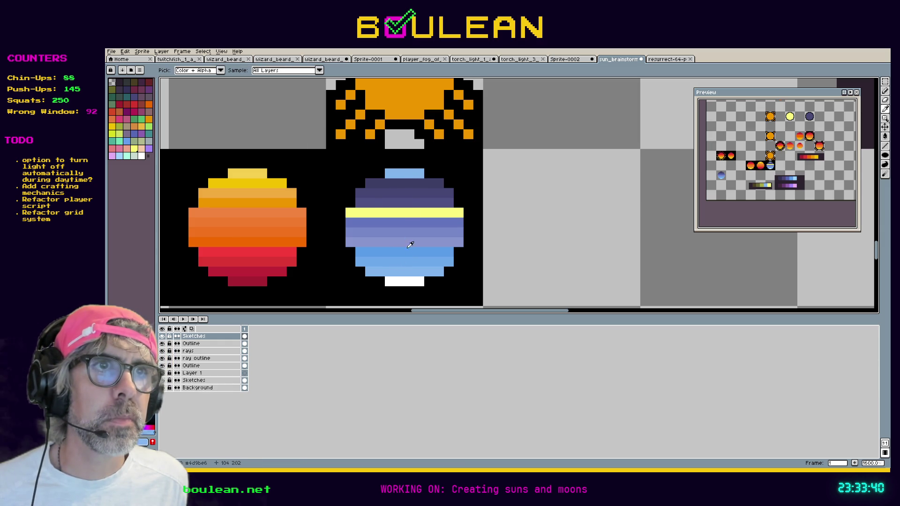
pyautogui.press('g')
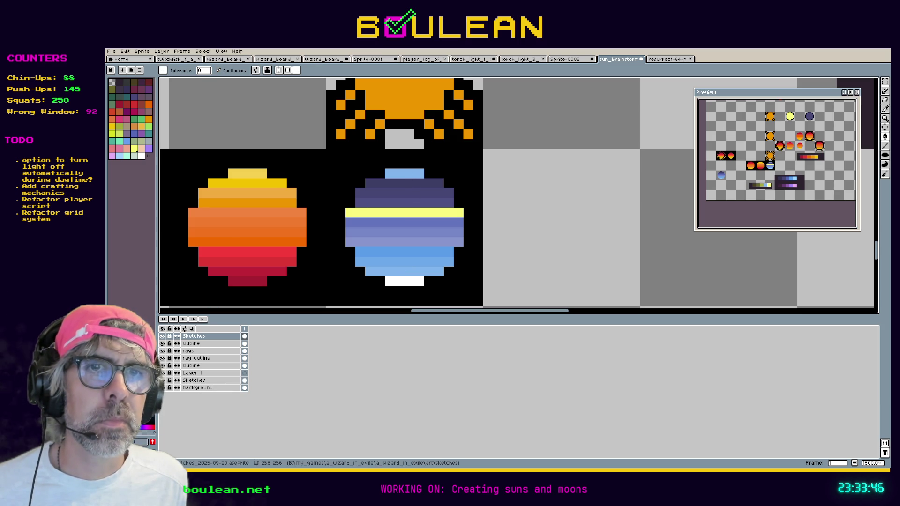
pyautogui.click(141, 442)
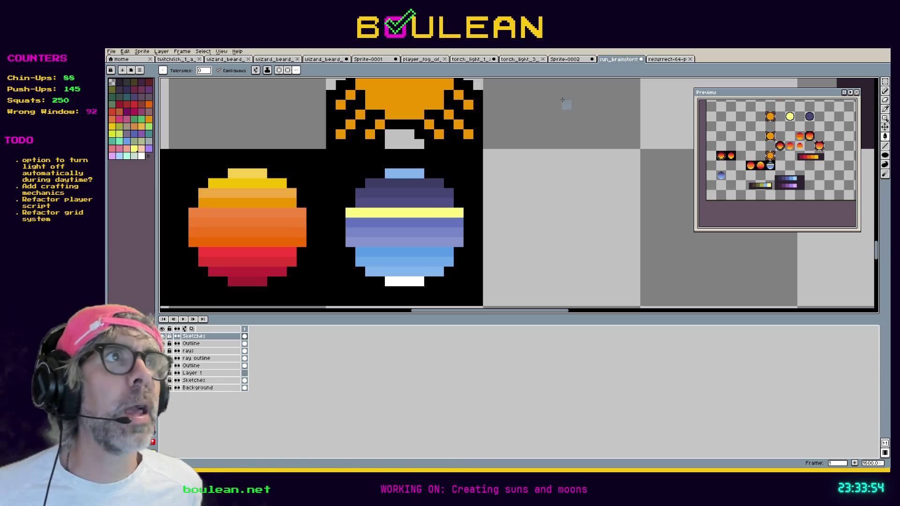
pyautogui.click(670, 60)
# - Copy the purple-grey to white row from Resurrect 64 and paste it below the suns on sun_brainstorm
pyautogui.scroll(-1, 597, 145)
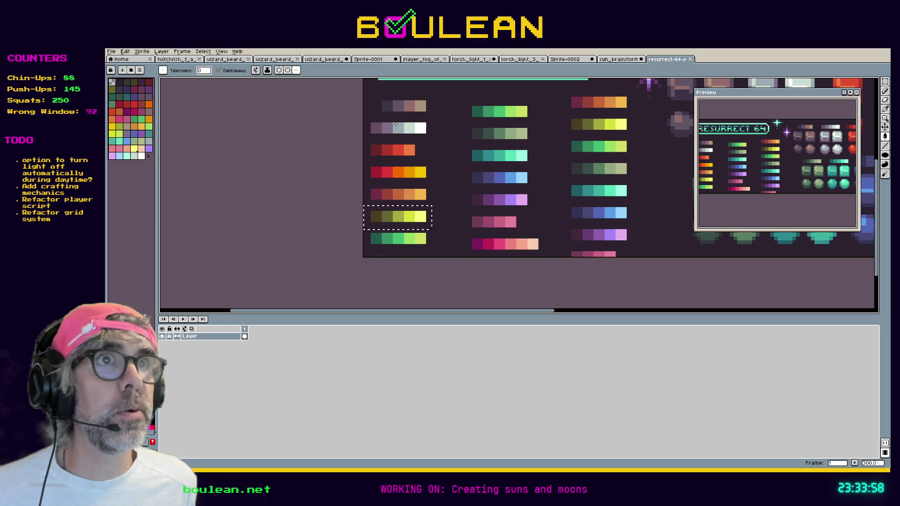
pyautogui.press('m')
pyautogui.moveTo(361, 115); pyautogui.dragTo(437, 140)
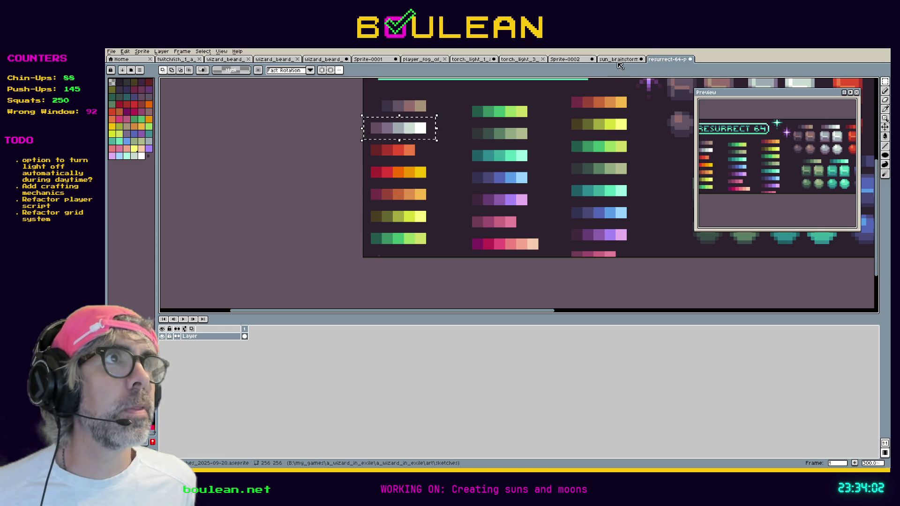
pyautogui.hotkey('ctrl', 'shift', 'Tab')
pyautogui.scroll(-3, 548, 201)
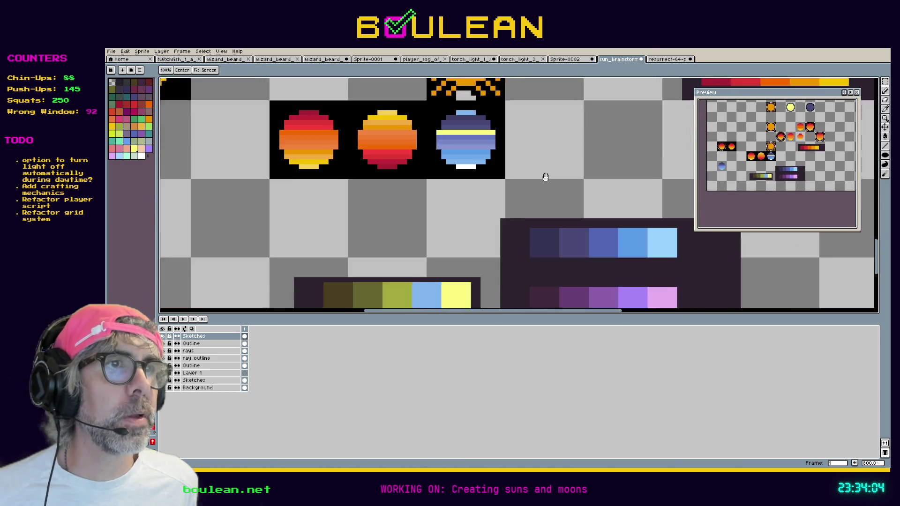
pyautogui.hotkey('ctrl', 'v')
pyautogui.moveTo(486, 207); pyautogui.dragTo(357, 216)
pyautogui.scroll(3, 560, 133)
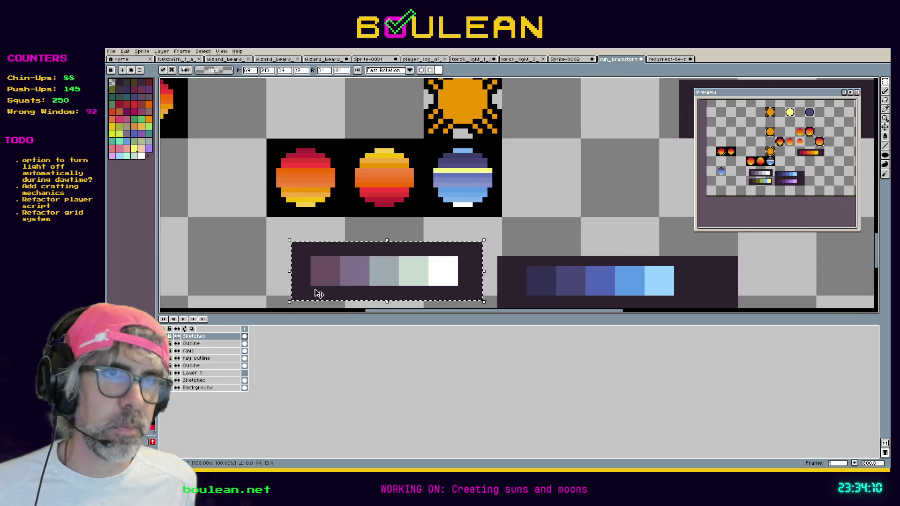
# - Recolour the moon's pale-yellow band purple-grey and fill another band lighter blue-grey
pyautogui.press('i')
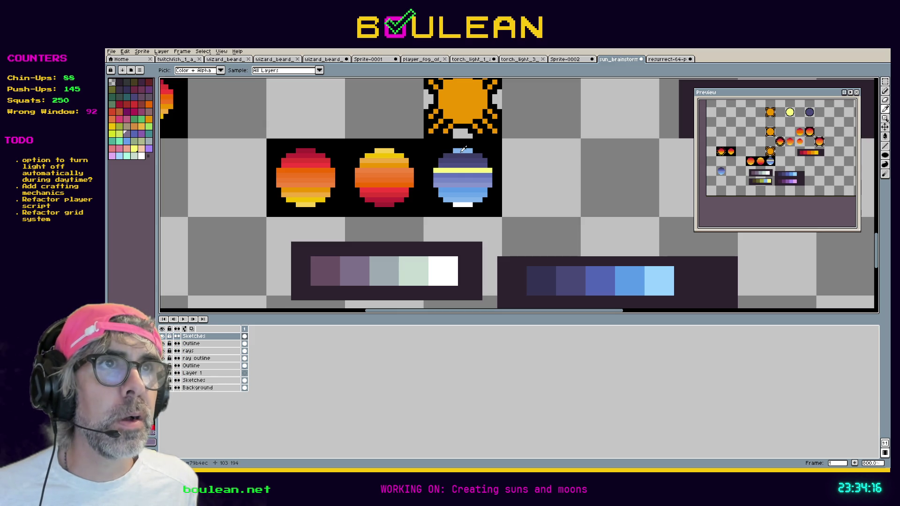
pyautogui.keyDown('alt'); pyautogui.click(333, 268); pyautogui.keyUp('alt')
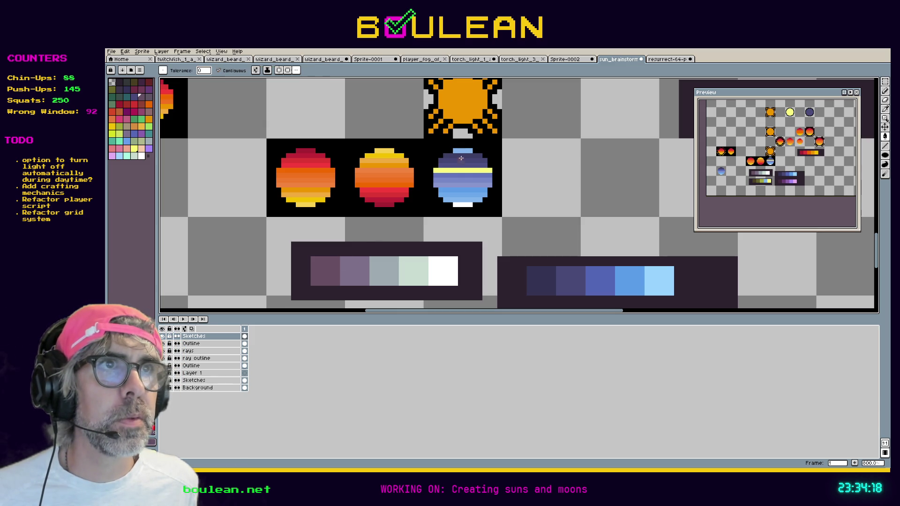
pyautogui.keyDown('alt'); pyautogui.click(357, 263); pyautogui.keyUp('alt')
pyautogui.click(464, 169)
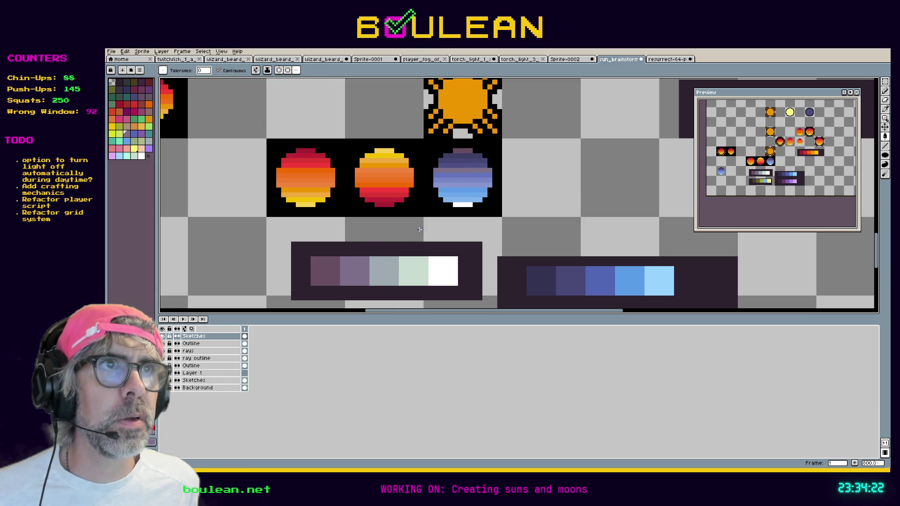
pyautogui.keyDown('alt'); pyautogui.click(483, 191); pyautogui.keyUp('alt')
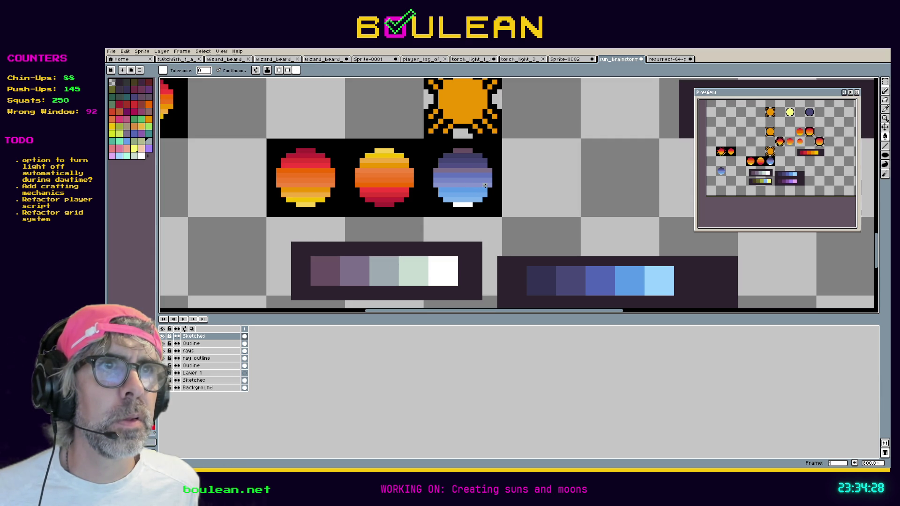
pyautogui.click(485, 184)
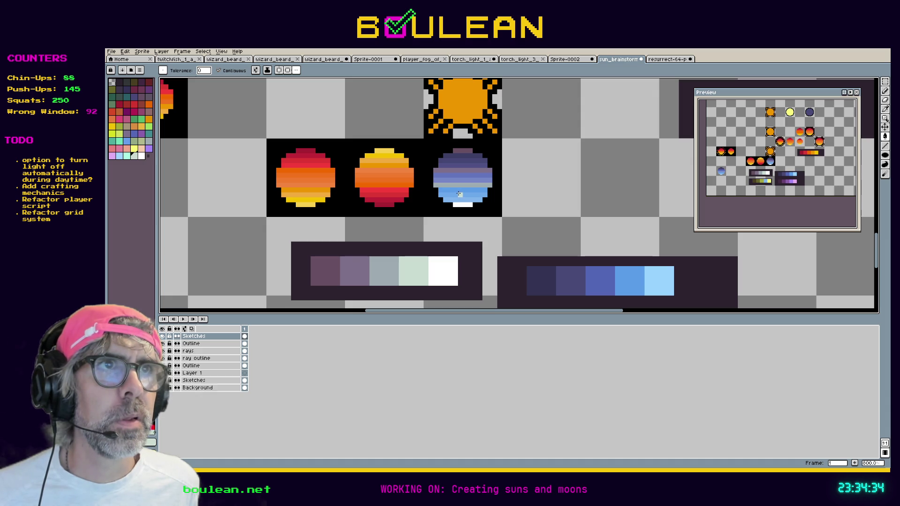
# - Pick the grey from the new ramp and recolour an upper moon band with it
pyautogui.press('i')
pyautogui.click(350, 268)
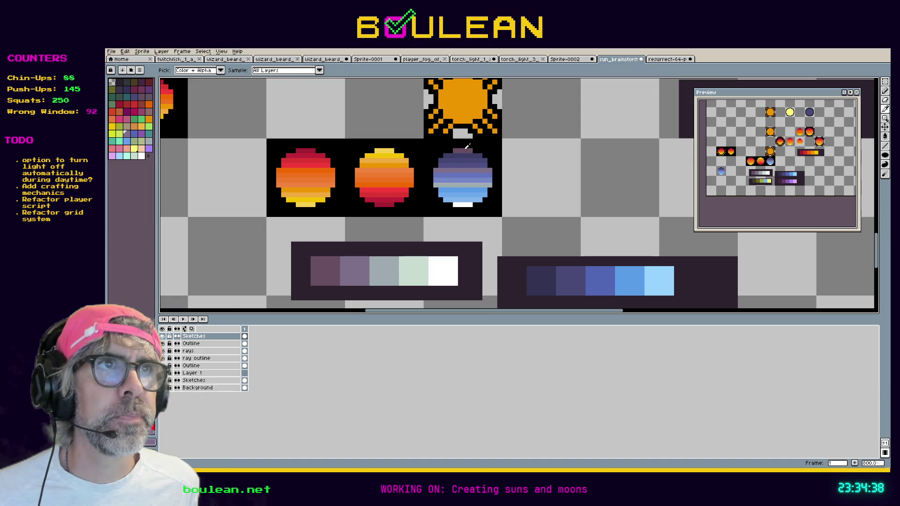
pyautogui.press('g')
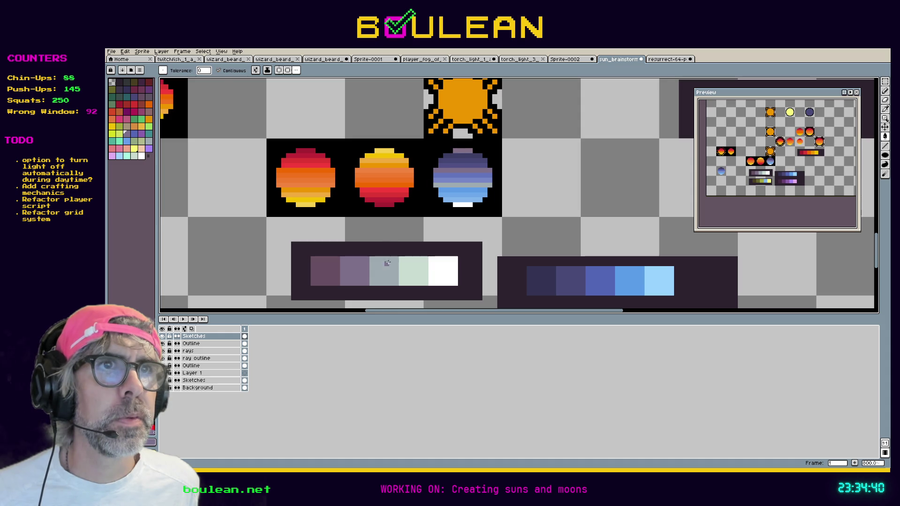
pyautogui.keyDown('alt'); pyautogui.click(390, 258); pyautogui.keyUp('alt')
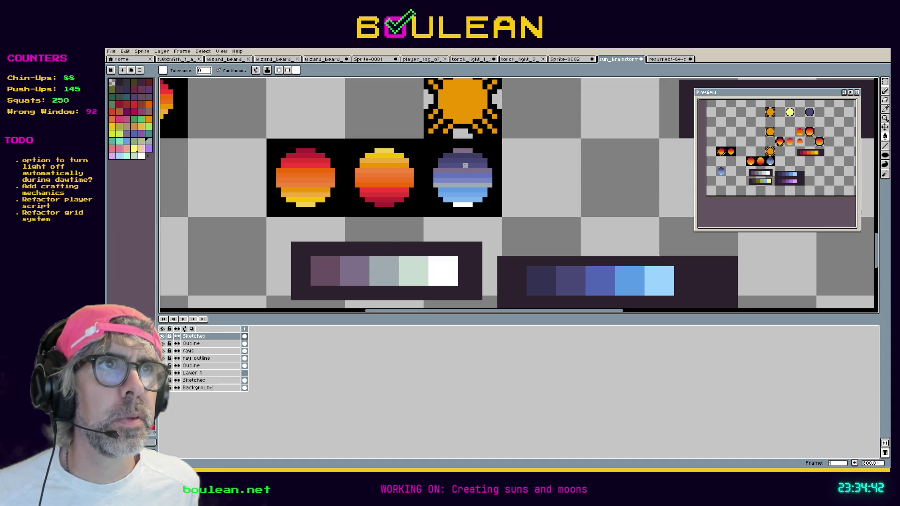
pyautogui.click(465, 169)
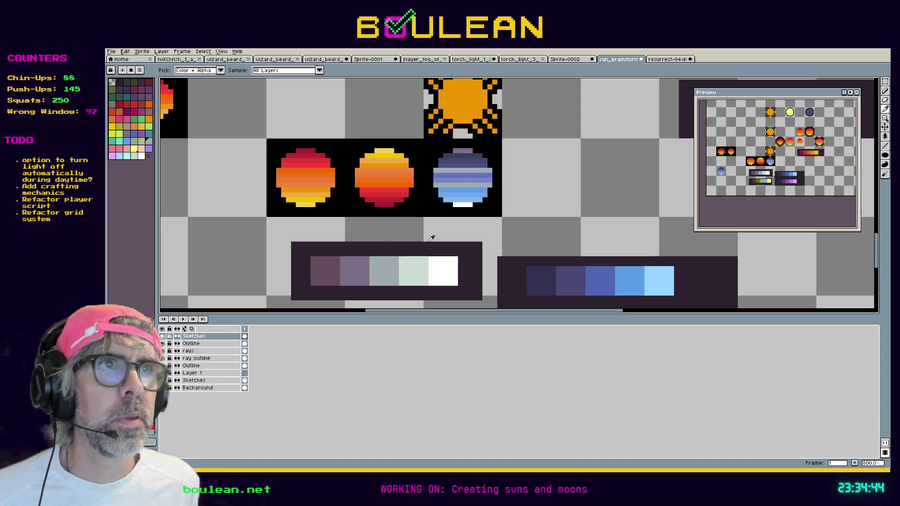
# - Fill the moon's lower band with the pale green-white from the new ramp
pyautogui.keyDown('alt'); pyautogui.click(417, 272); pyautogui.keyUp('alt')
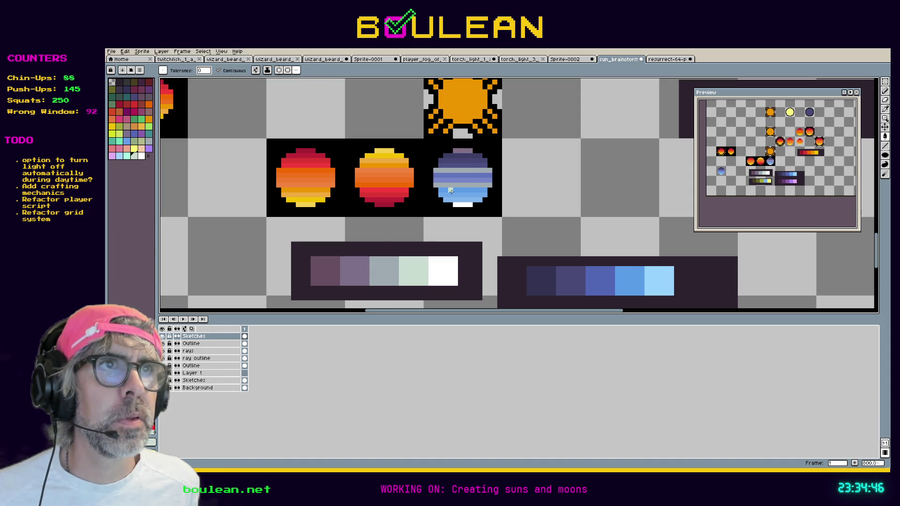
pyautogui.click(450, 191)
pyautogui.keyDown('alt'); pyautogui.click(446, 263); pyautogui.keyUp('alt')
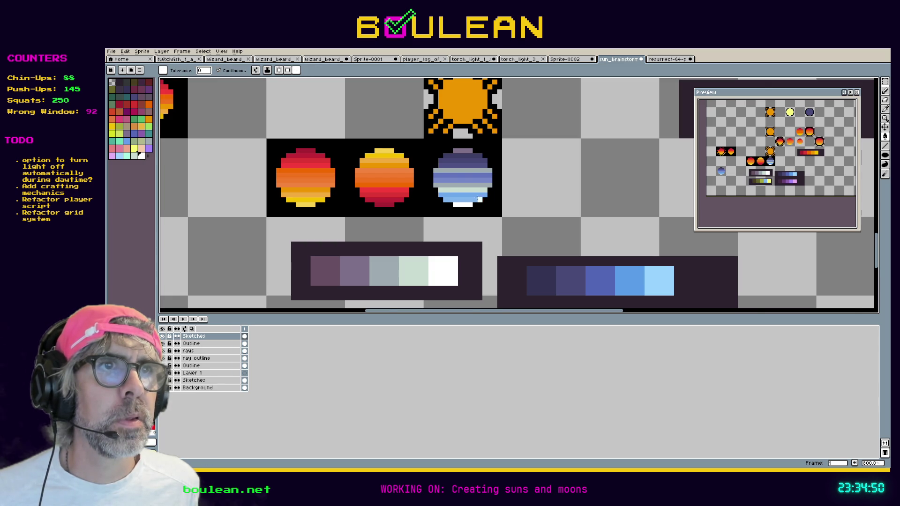
pyautogui.scroll(2, 475, 199)
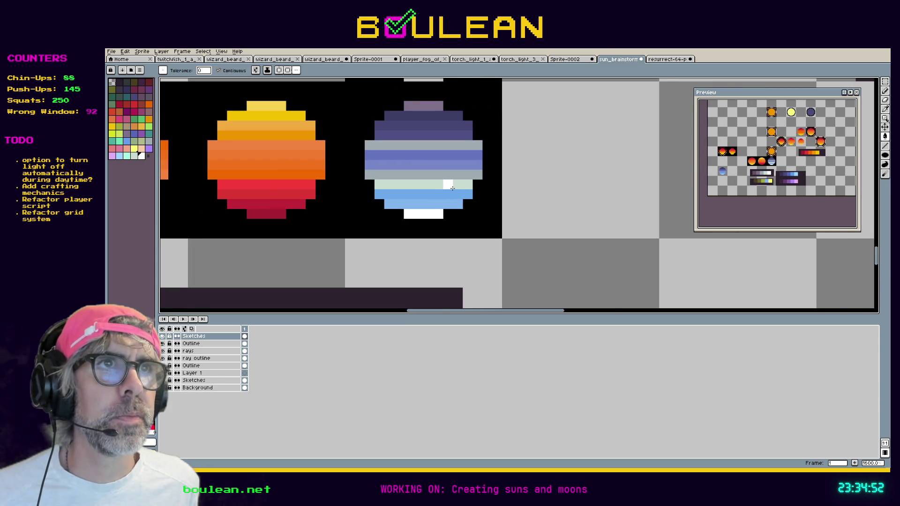
pyautogui.scroll(-2, 453, 188)
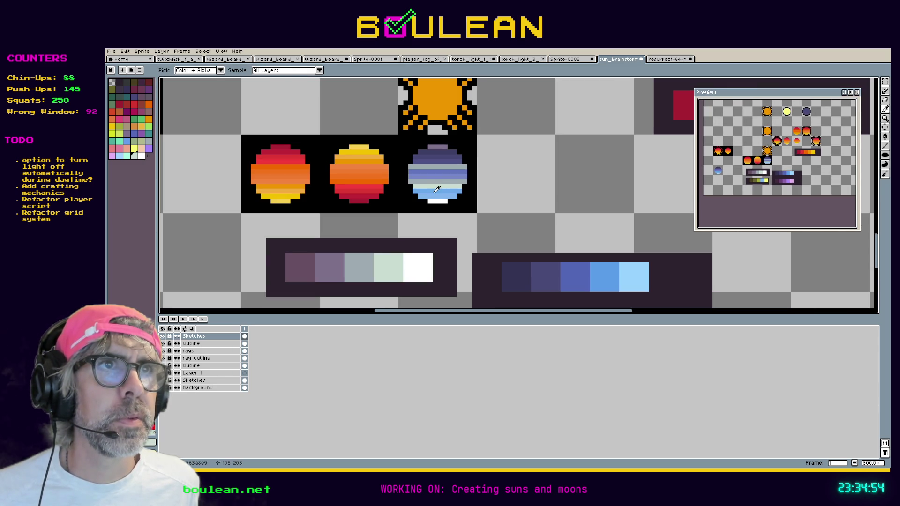
pyautogui.keyDown('alt'); pyautogui.click(437, 190); pyautogui.keyUp('alt')
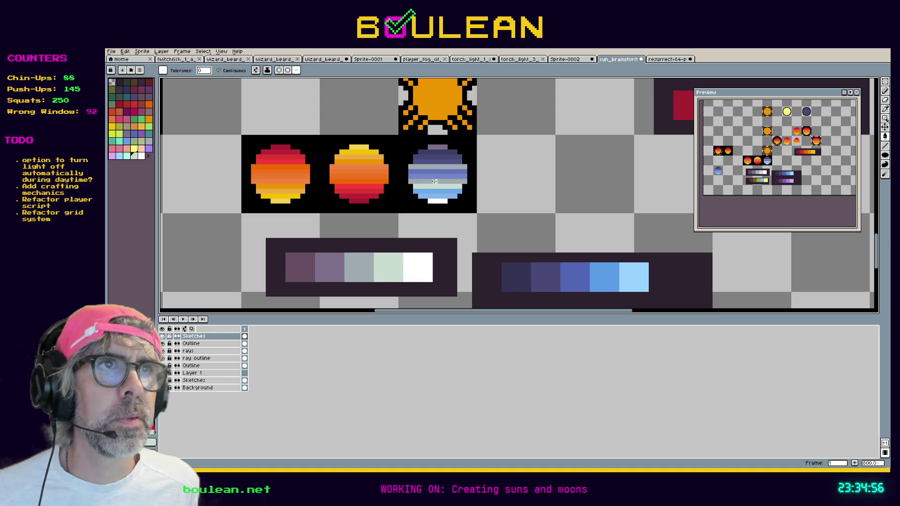
pyautogui.scroll(1, 499, 176)
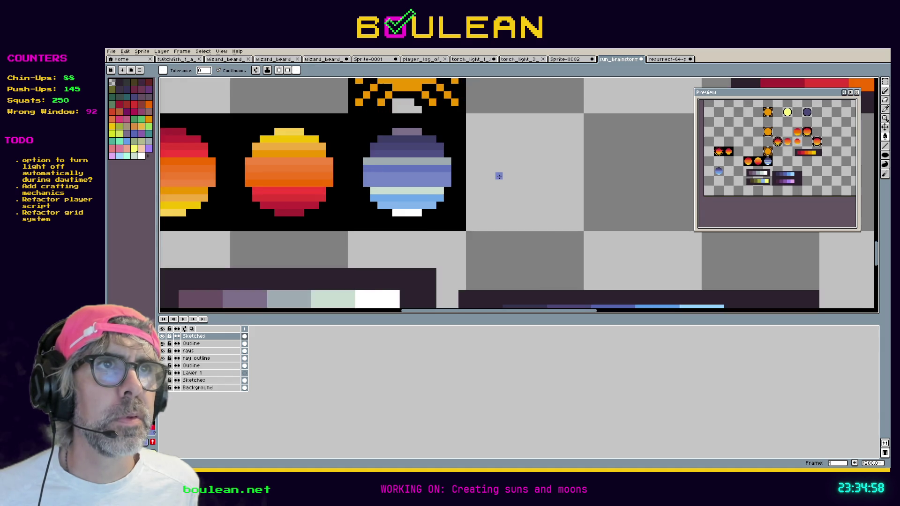
# - Pick the moon's top-row purple, set its HSV value to 50, and fill the second row
pyautogui.scroll(1, 499, 176)
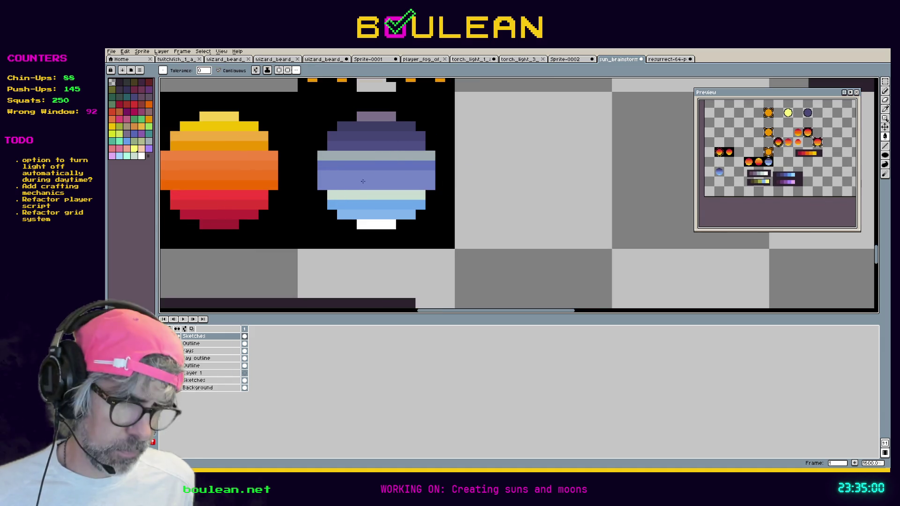
pyautogui.press('alt')
pyautogui.click(382, 111)
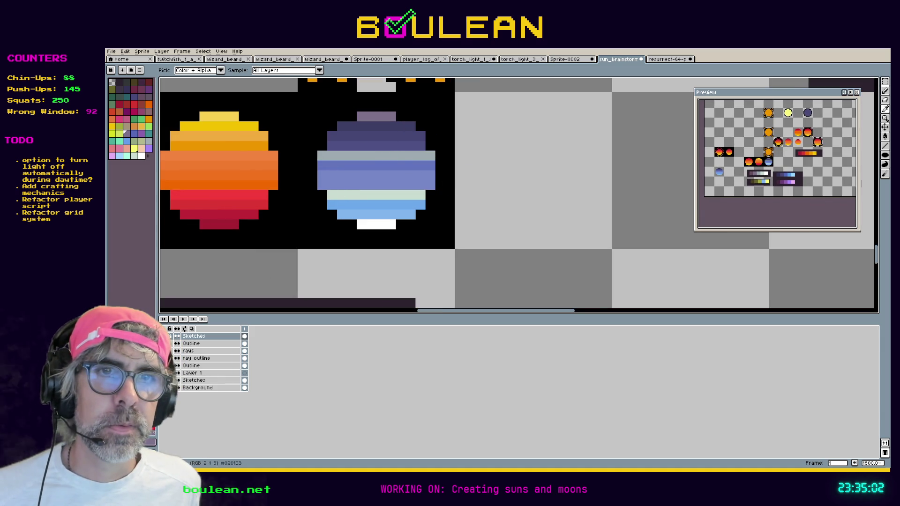
pyautogui.click(150, 428)
pyautogui.click(157, 393)
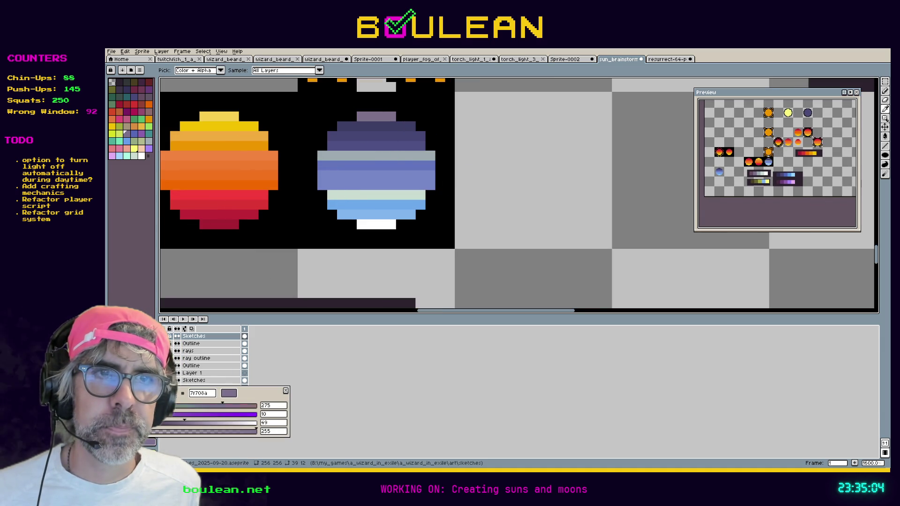
pyautogui.doubleClick(271, 425)
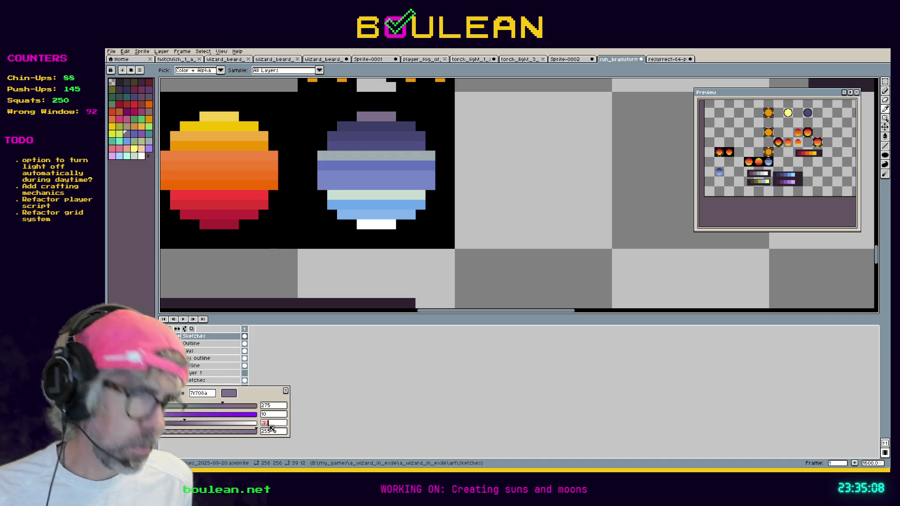
pyautogui.write('50')
pyautogui.press('Return')
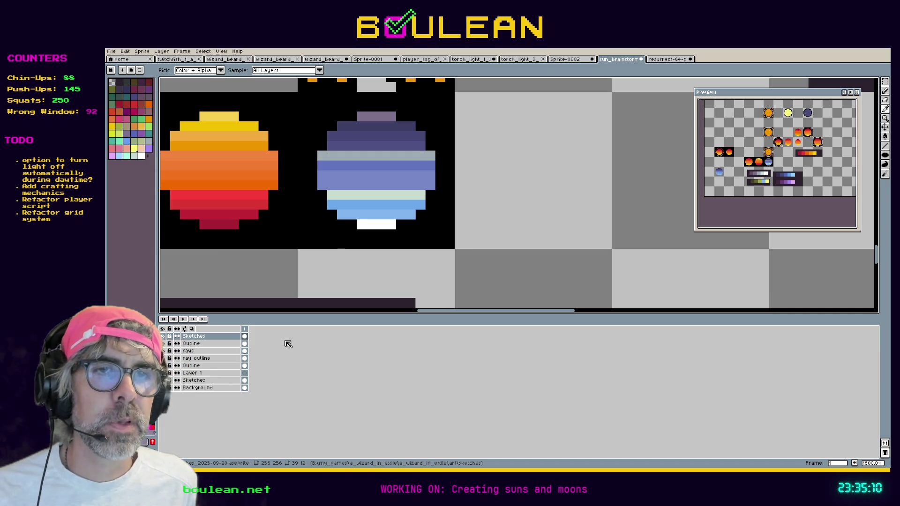
pyautogui.click(369, 124)
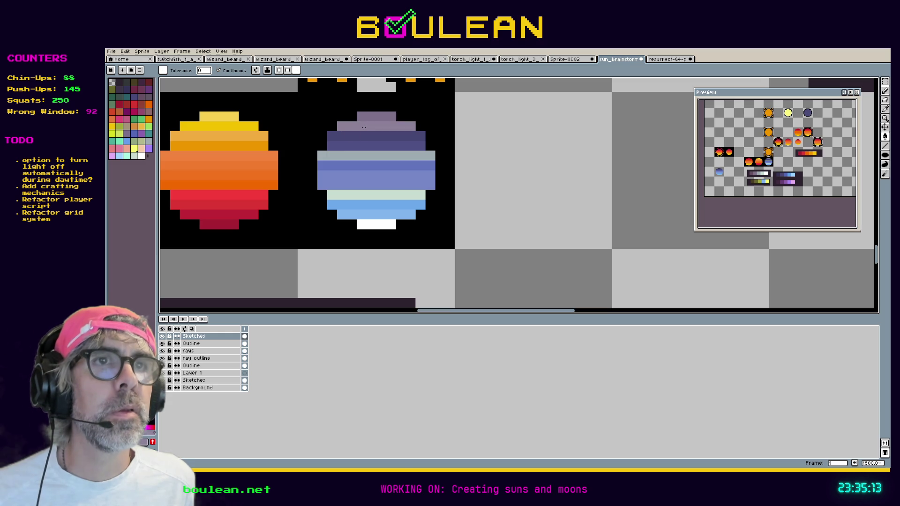
# - Fill the moon's third and fourth rows with progressively lighter purple
pyautogui.click(143, 442)
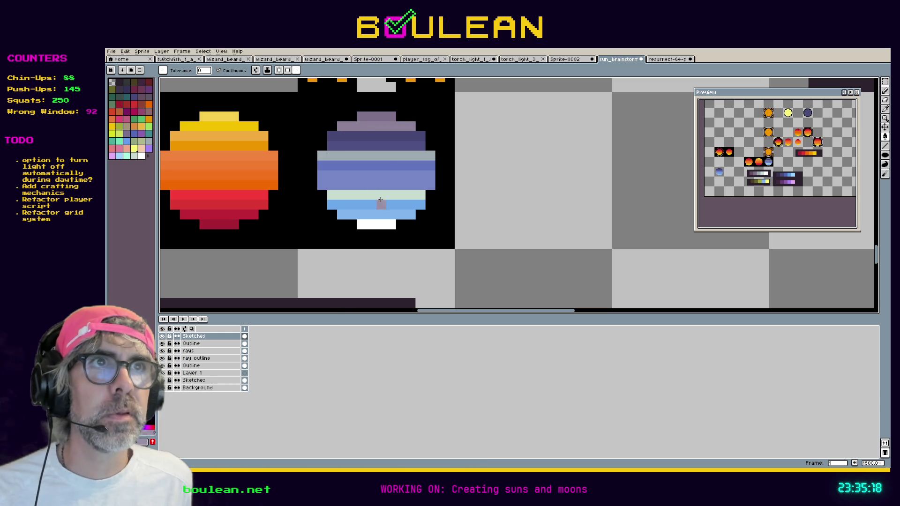
pyautogui.click(361, 137)
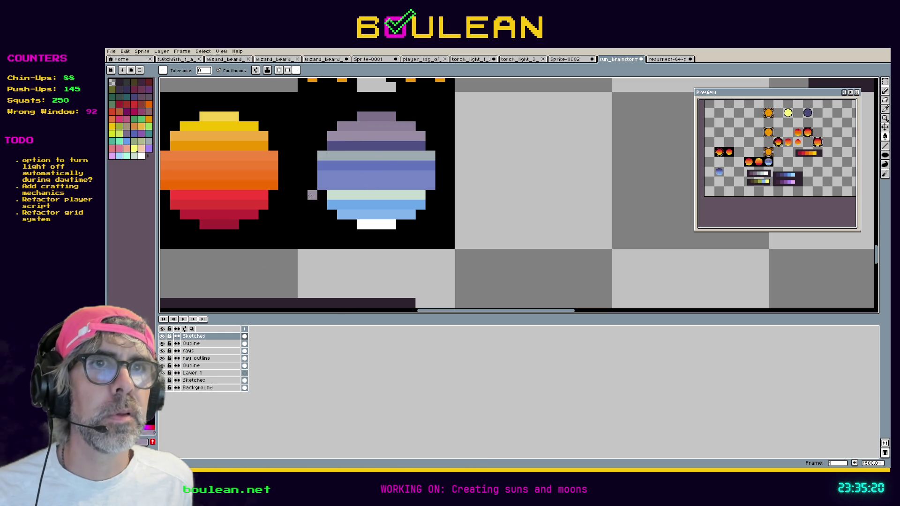
pyautogui.click(154, 430)
pyautogui.click(275, 424)
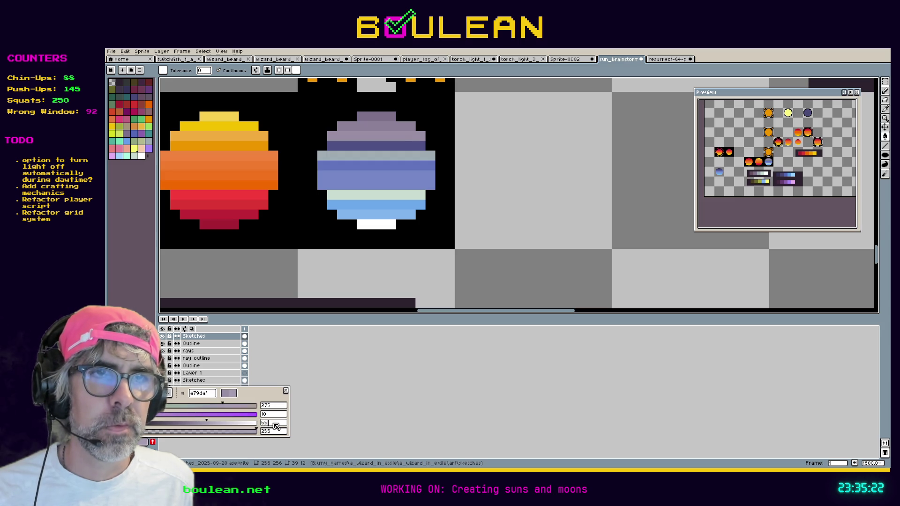
pyautogui.click(366, 148)
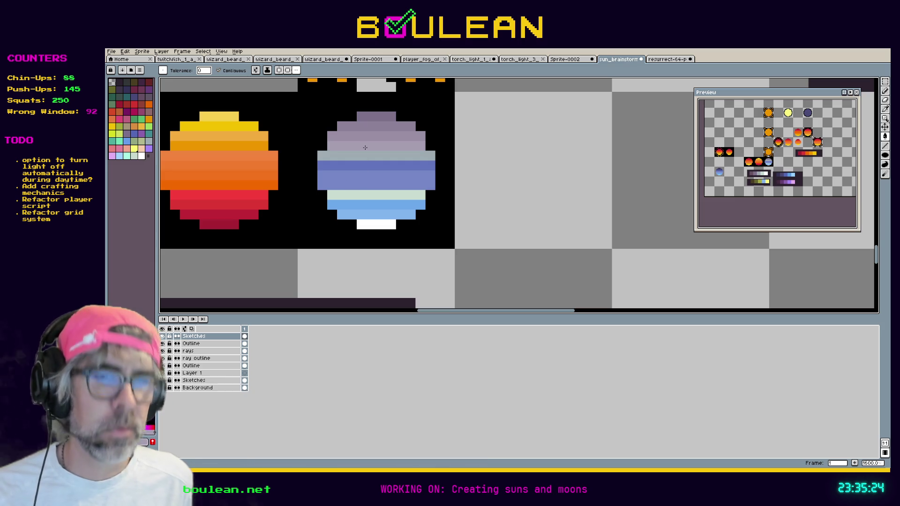
# - Sample the moon's grey-blue and raise its HSL lightness to 70
pyautogui.press('i')
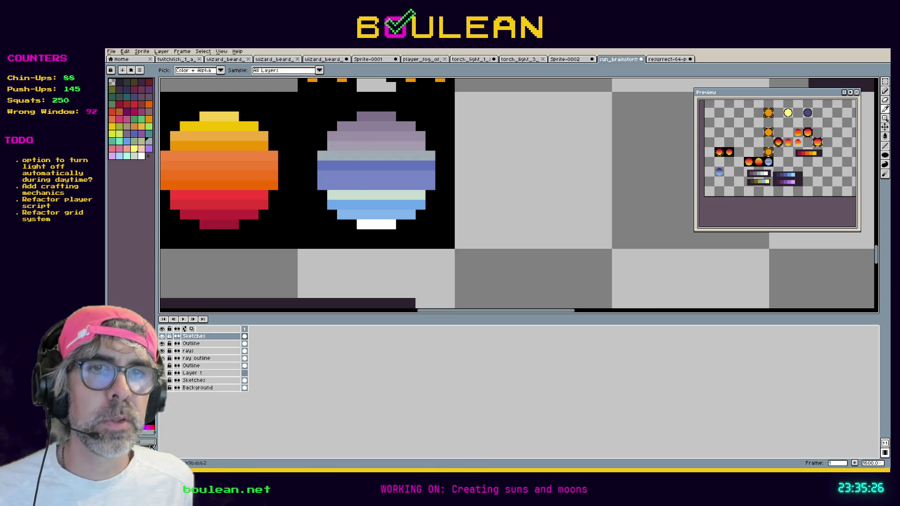
pyautogui.click(152, 442)
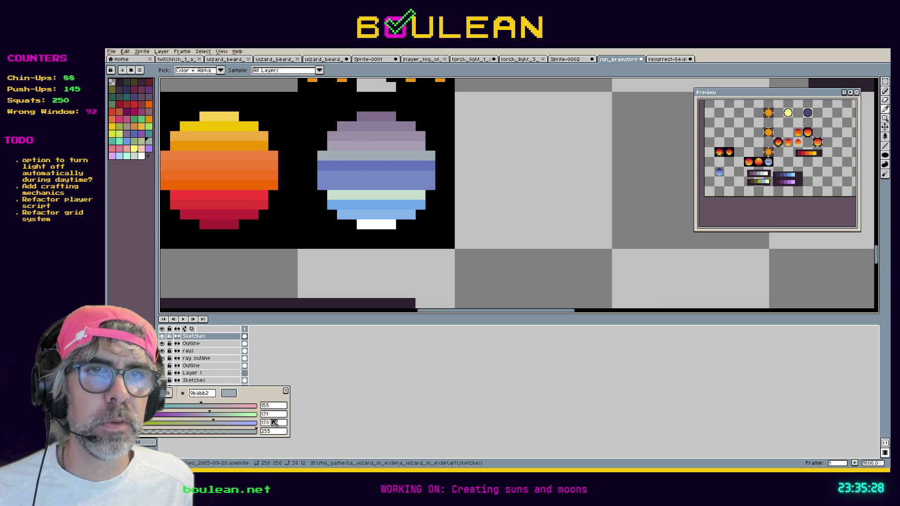
pyautogui.click(128, 393)
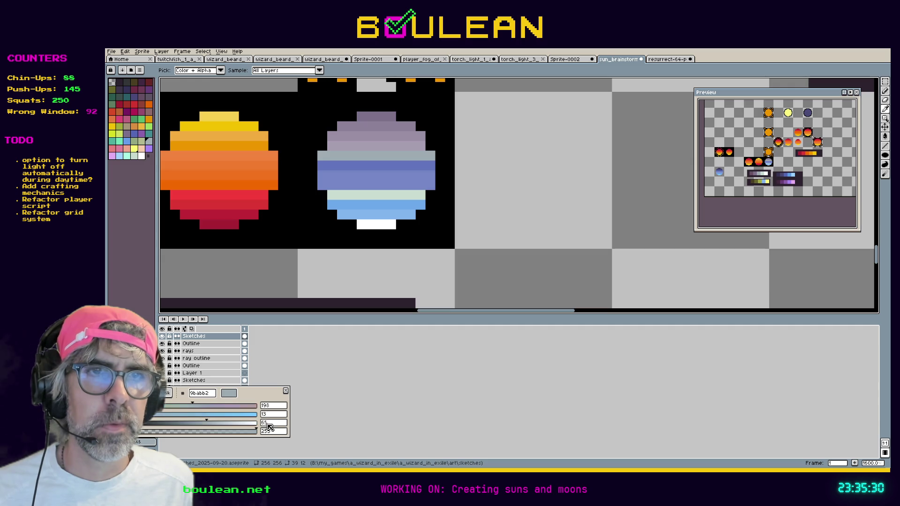
pyautogui.press('Escape')
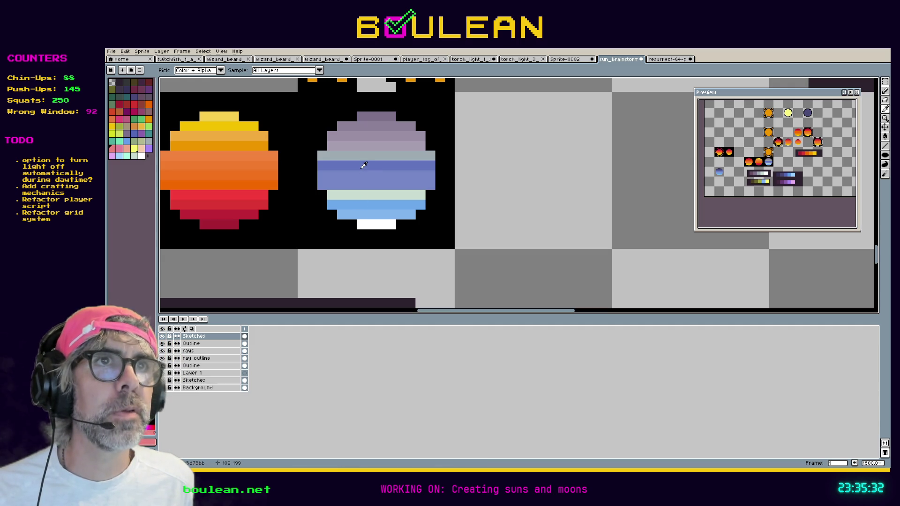
pyautogui.press('g')
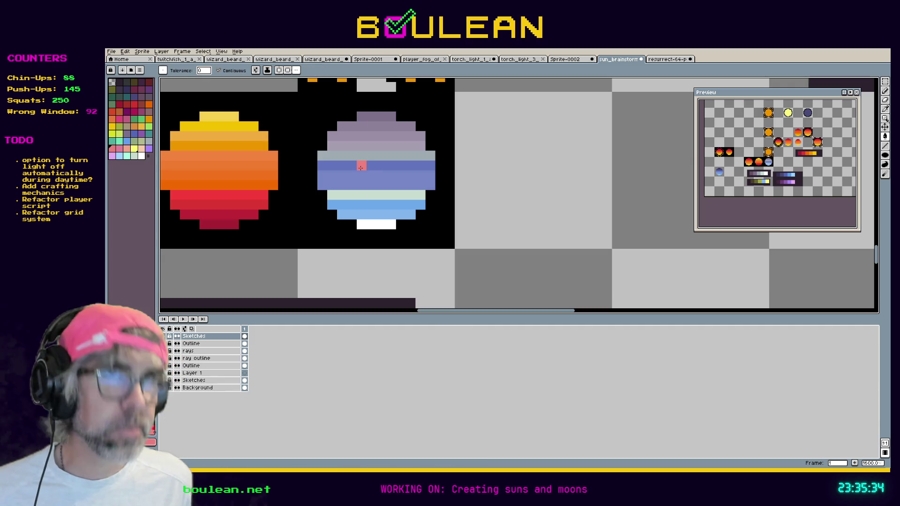
pyautogui.press('i')
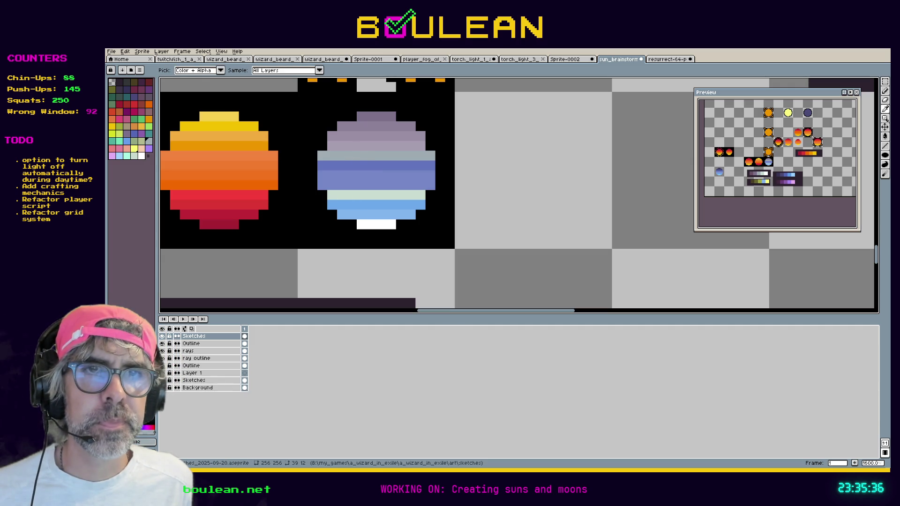
pyautogui.click(149, 428)
pyautogui.click(133, 393)
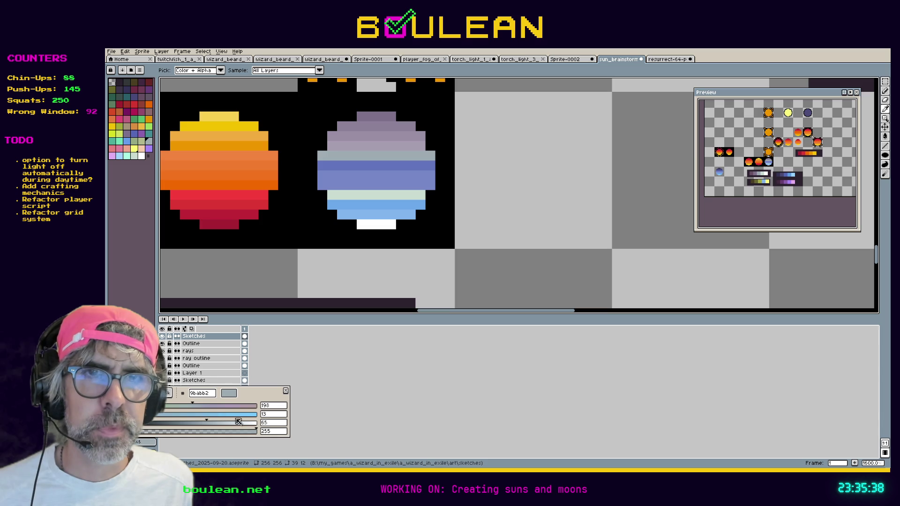
pyautogui.doubleClick(270, 422)
pyautogui.write('70')
pyautogui.press('Return')
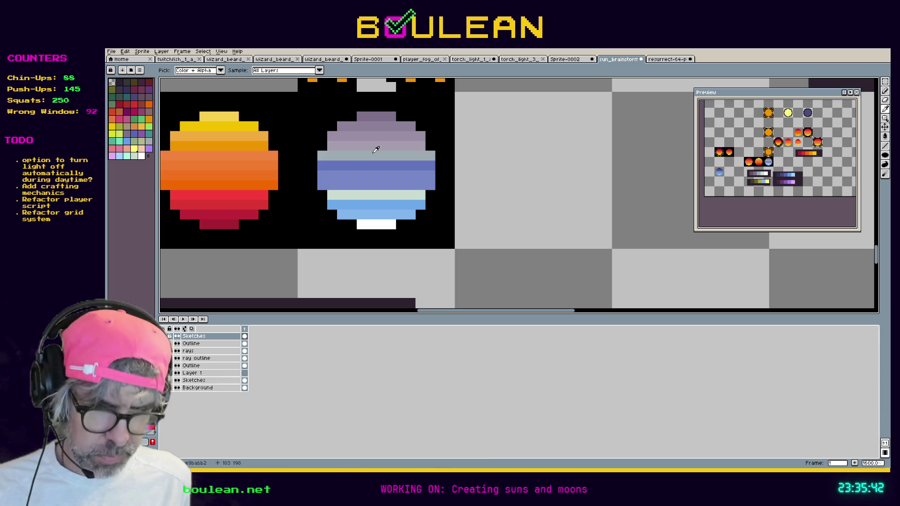
# - Fill the blue and blue-purple bands with grey-blue b7c3c8 and pencil along that row
pyautogui.press('g')
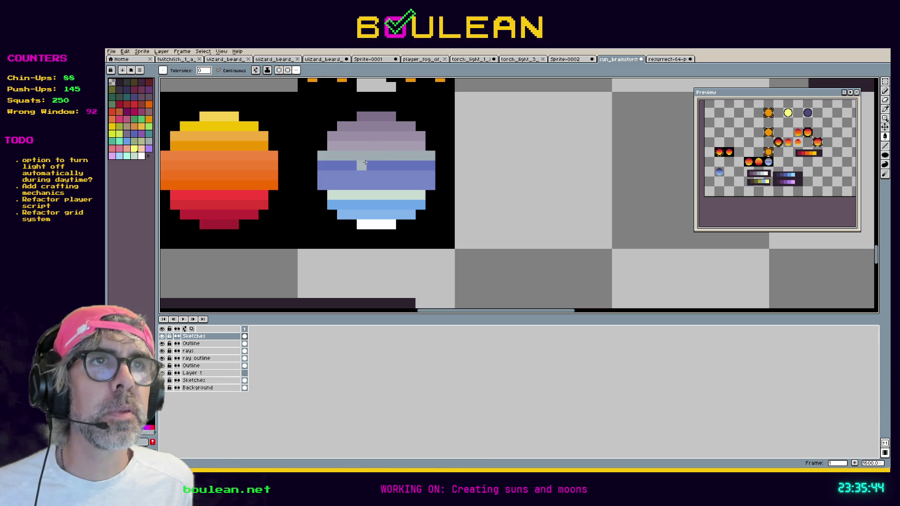
pyautogui.click(366, 163)
pyautogui.click(148, 443)
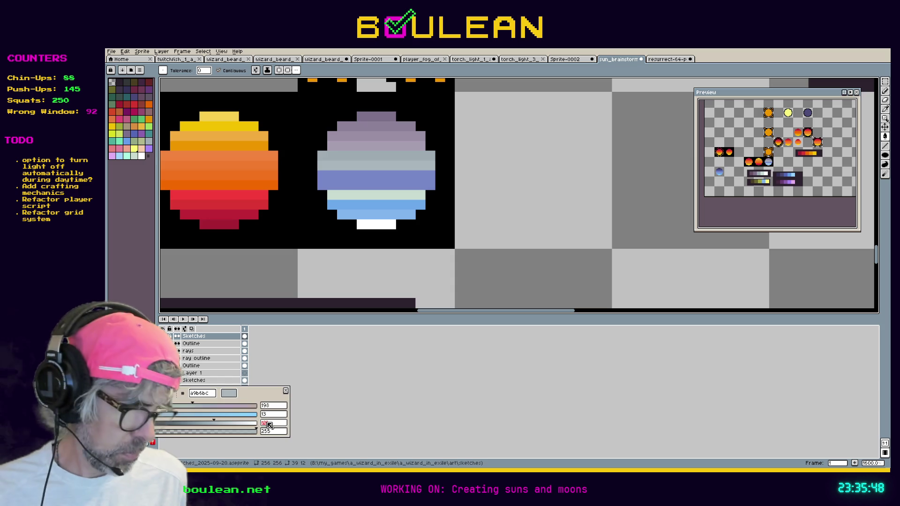
pyautogui.press('Escape')
pyautogui.click(347, 177)
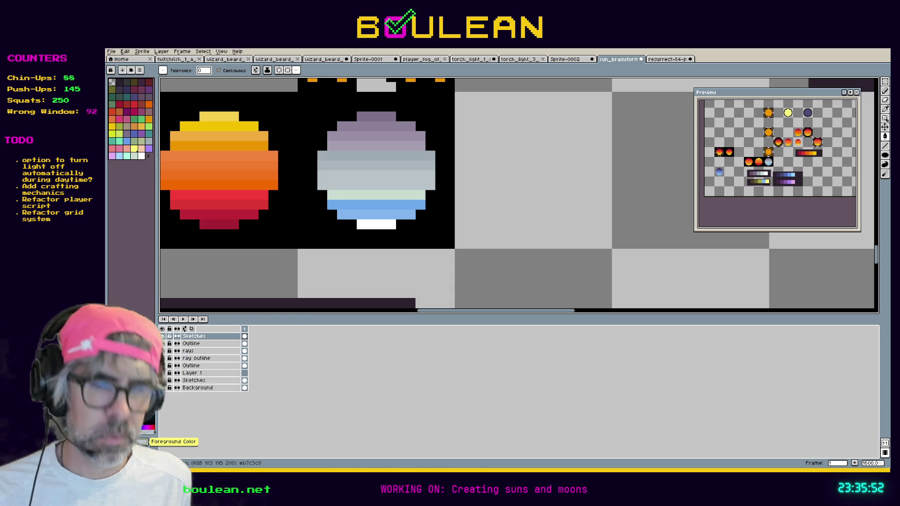
pyautogui.click(142, 442)
pyautogui.click(281, 424)
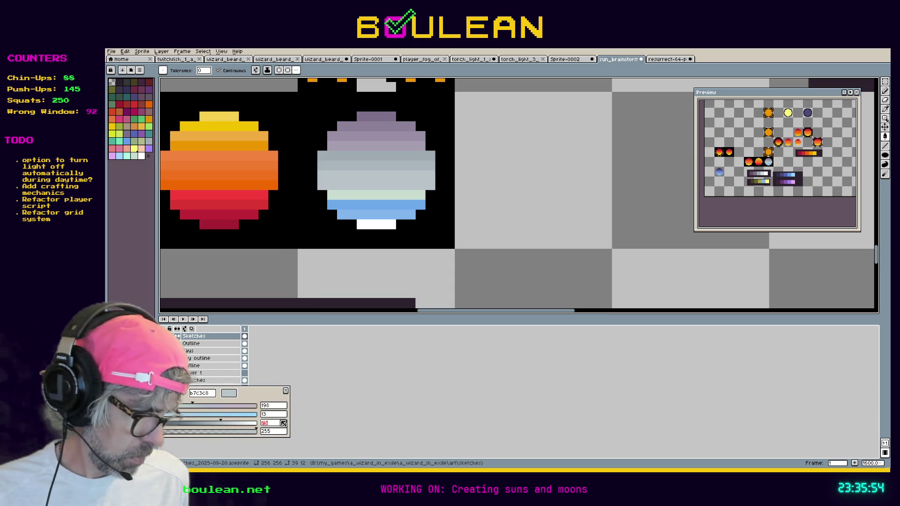
pyautogui.press('Escape')
pyautogui.press('b')
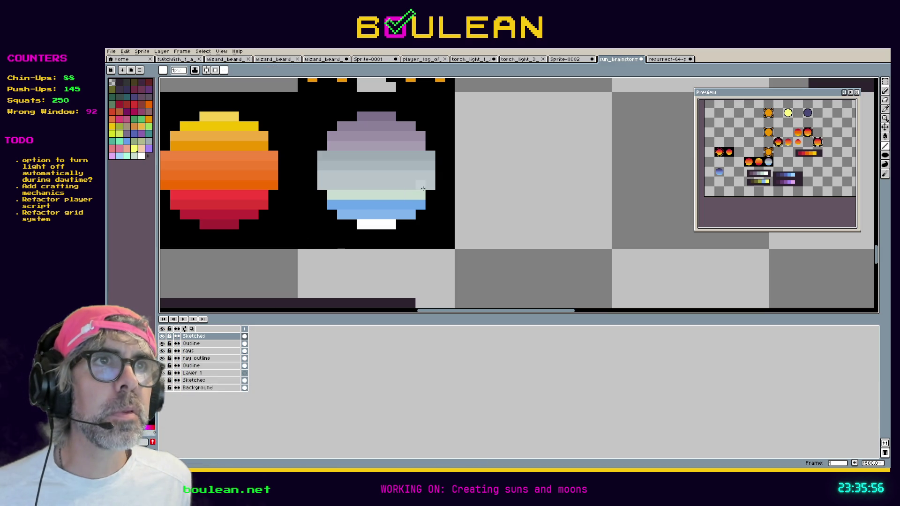
pyautogui.moveTo(425, 186); pyautogui.dragTo(324, 186)
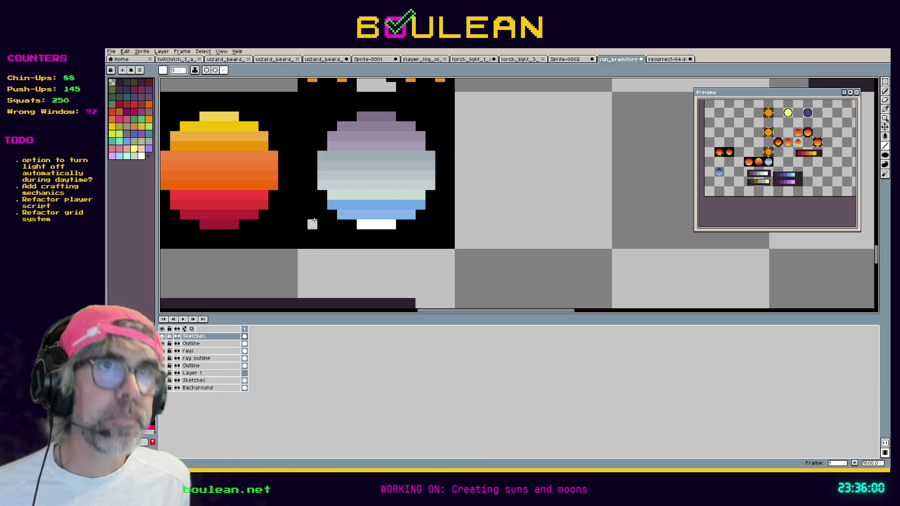
# - Pick the light green-grey, raise its lightness, and fill the bottom blue stripes pale green
pyautogui.press('i')
pyautogui.click(346, 194)
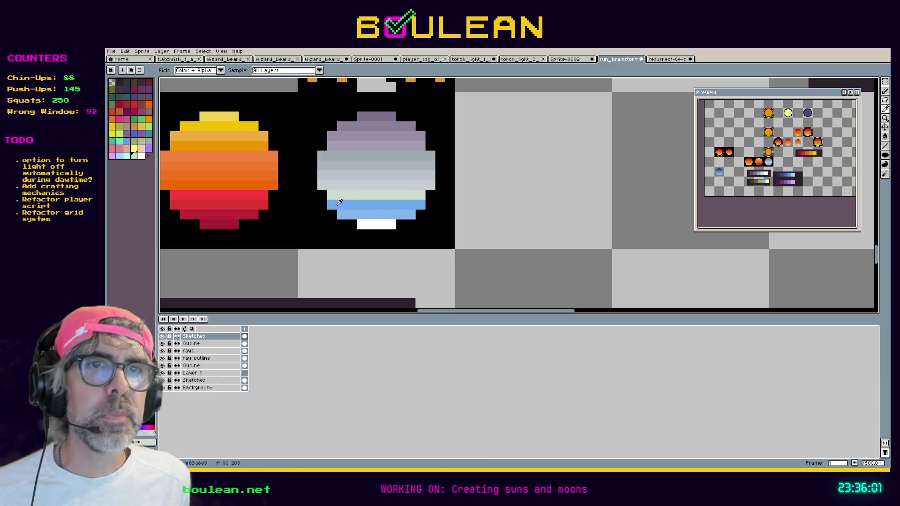
pyautogui.click(150, 446)
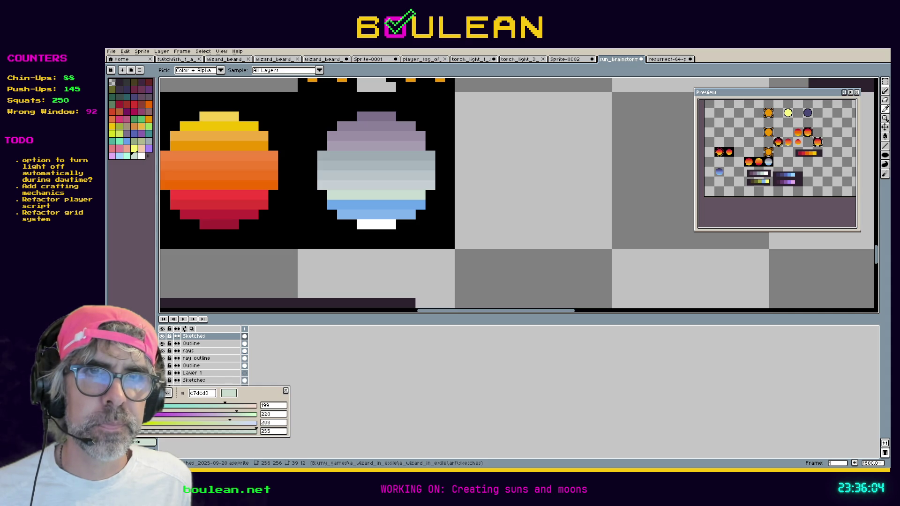
pyautogui.click(137, 393)
pyautogui.click(272, 424)
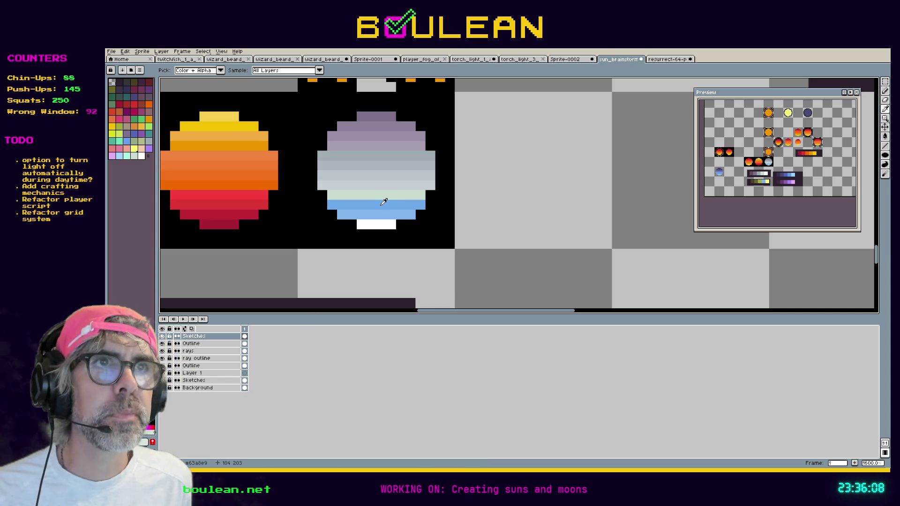
pyautogui.press('g')
pyautogui.click(381, 205)
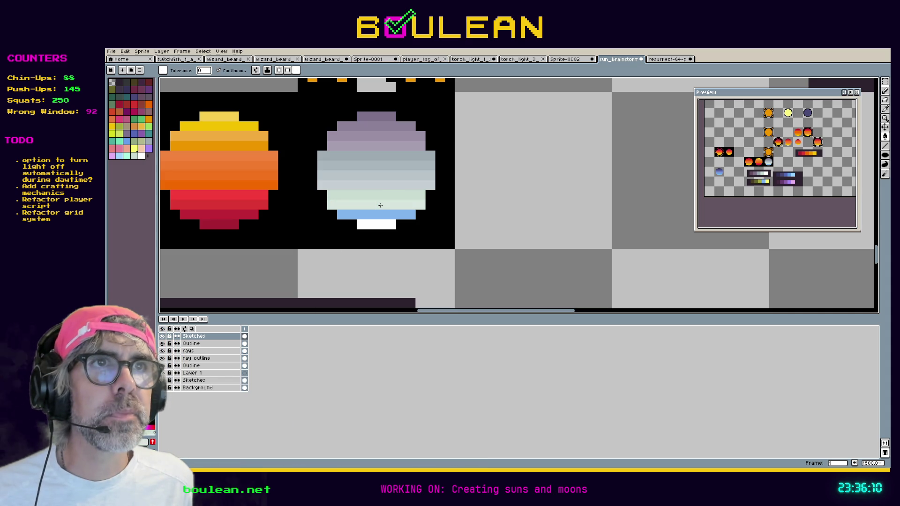
pyautogui.click(143, 442)
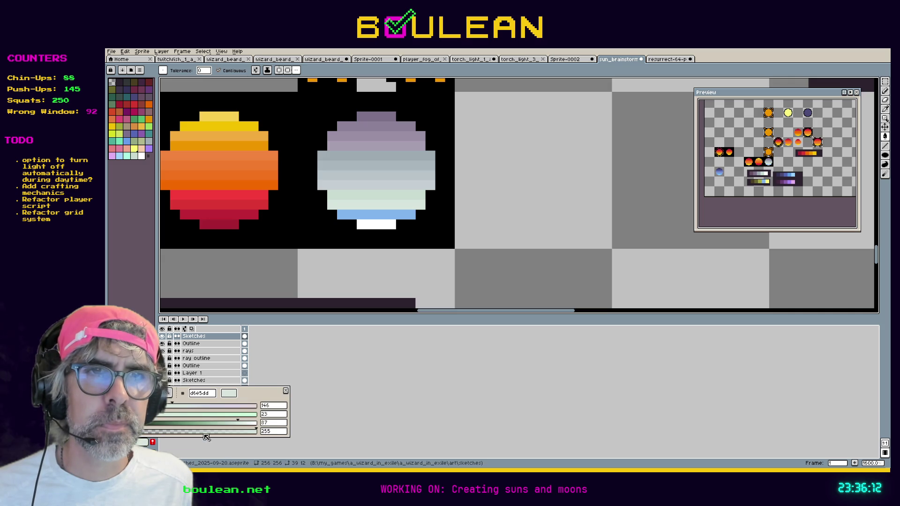
pyautogui.click(277, 423)
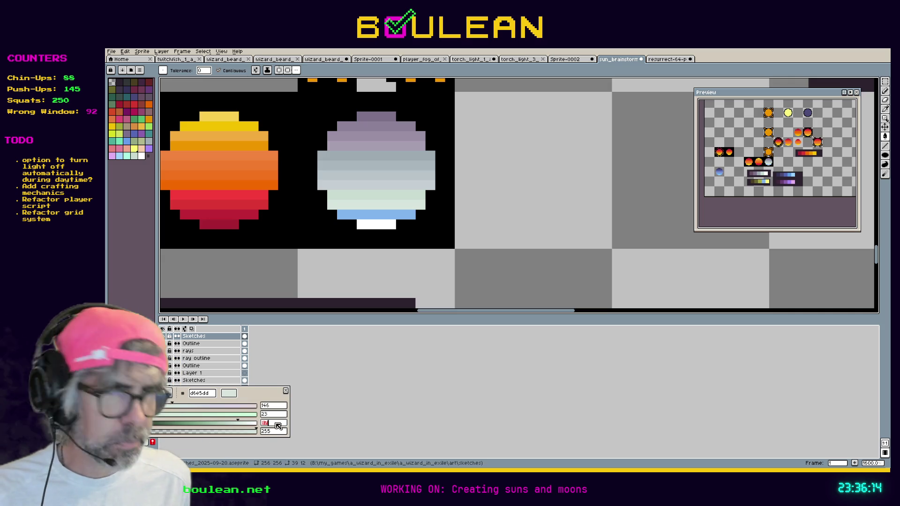
pyautogui.press('Return')
pyautogui.click(365, 213)
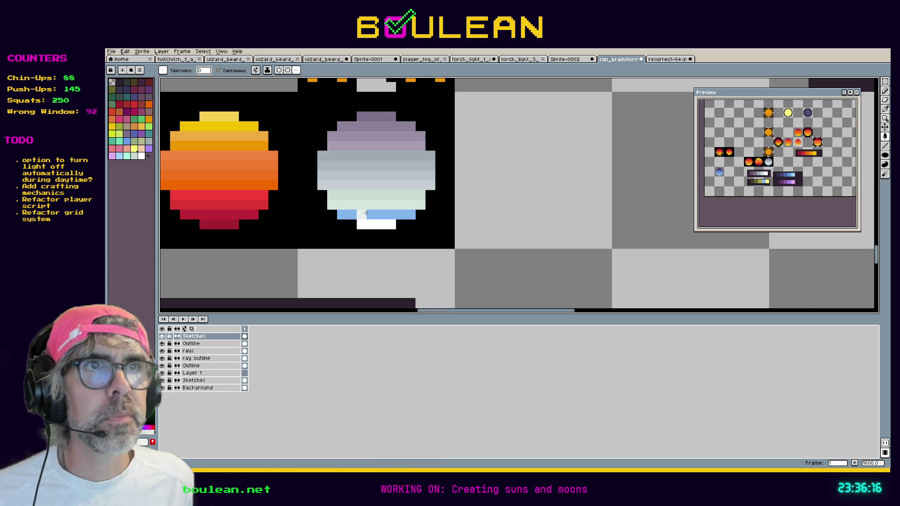
pyautogui.click(365, 214)
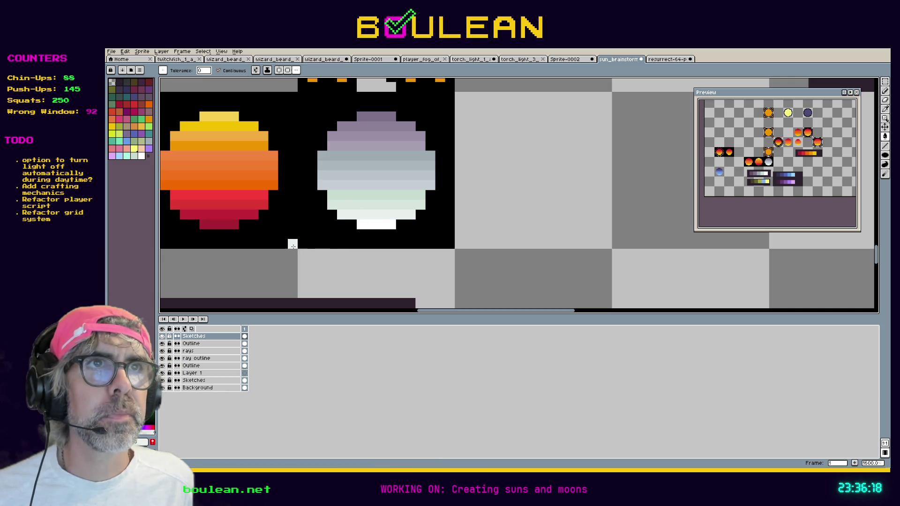
# - Pan and zoom the canvas to centre the striped moon in view
pyautogui.scroll(-1, 293, 246)
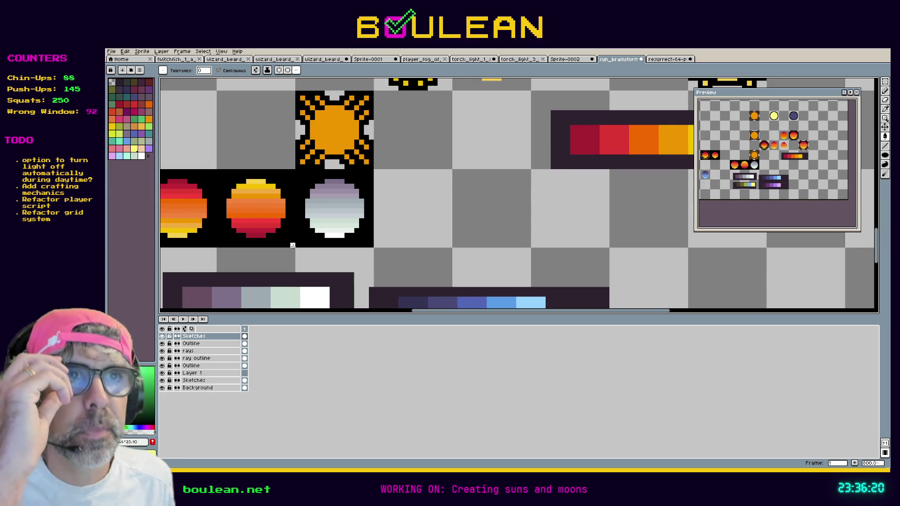
pyautogui.scroll(-1, 293, 245)
pyautogui.press('space')
pyautogui.moveTo(363, 241)
pyautogui.mouseDown()
pyautogui.moveTo(504, 125)
pyautogui.moveTo(586, 172)
pyautogui.mouseUp()
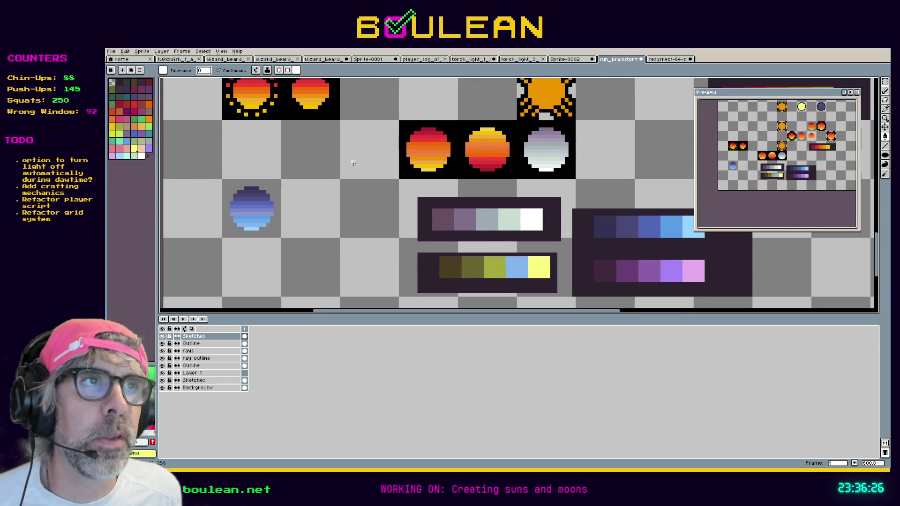
pyautogui.scroll(3, 573, 156)
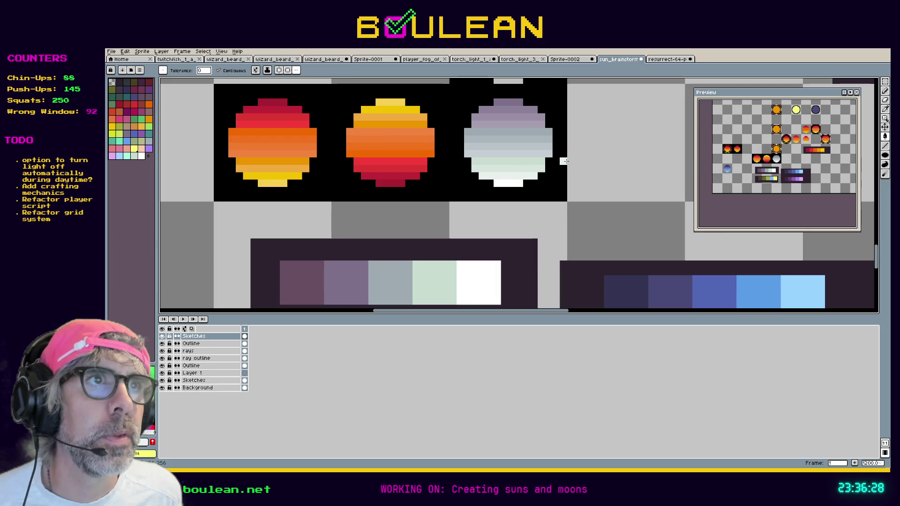
pyautogui.moveTo(593, 141)
pyautogui.mouseDown()
pyautogui.moveTo(472, 228)
pyautogui.moveTo(472, 217)
pyautogui.mouseUp()
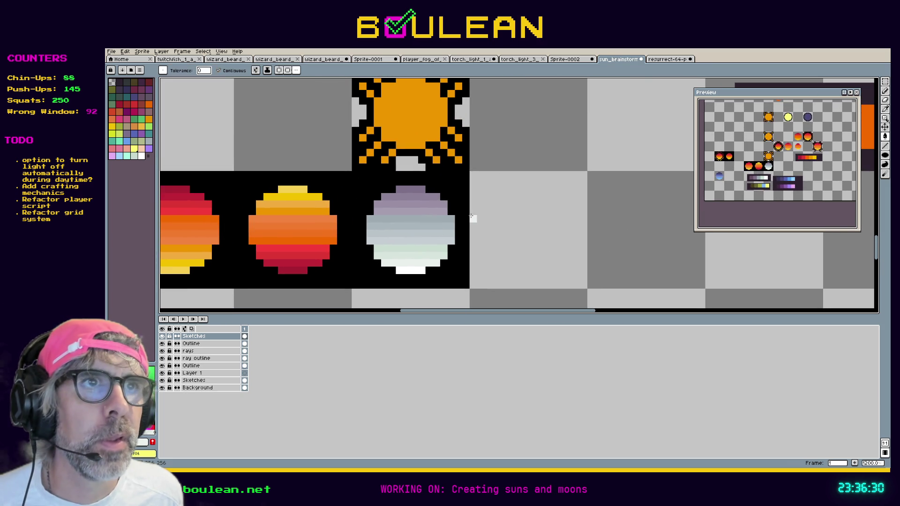
pyautogui.scroll(2, 472, 219)
pyautogui.scroll(-1, 473, 221)
pyautogui.moveTo(488, 257); pyautogui.dragTo(539, 162)
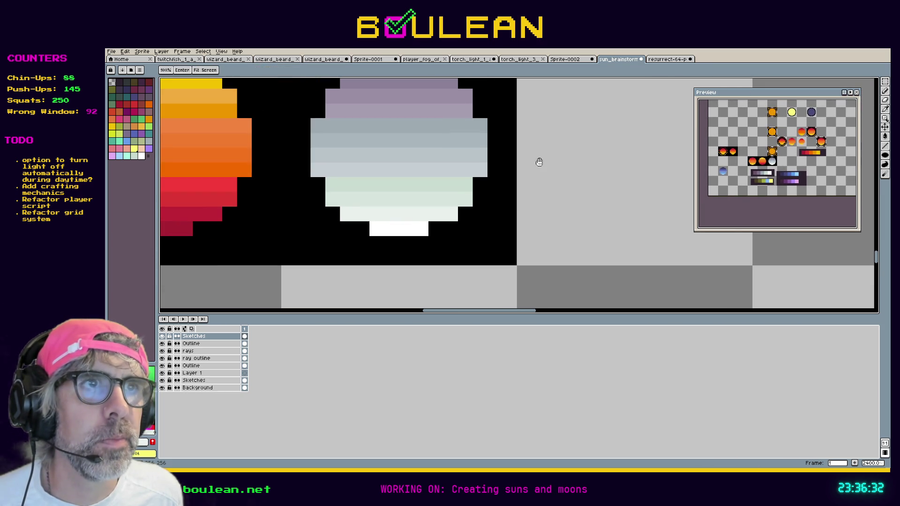
# - Copy the moon's pale bottom rows to its top, shifted one pixel left, mirroring the stripes
pyautogui.press('b')
pyautogui.moveTo(488, 251); pyautogui.dragTo(310, 177)
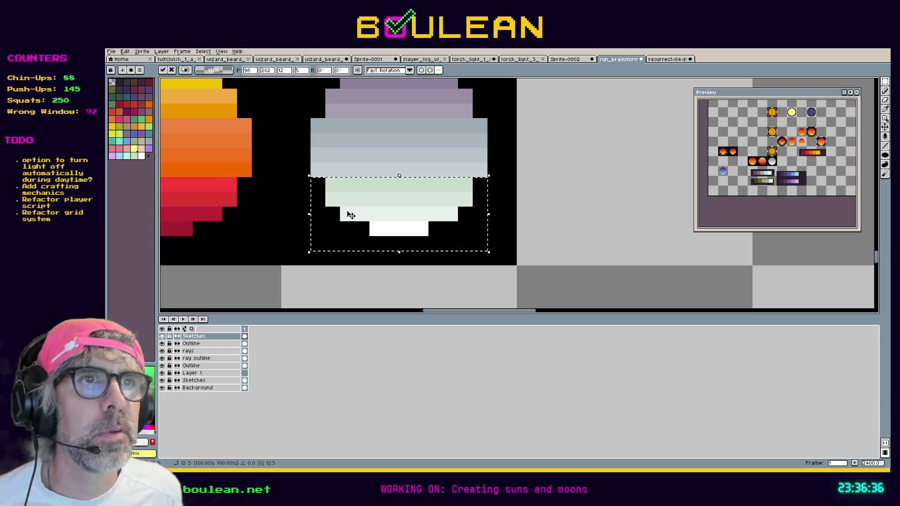
pyautogui.moveTo(351, 215)
pyautogui.mouseDown()
pyautogui.moveTo(365, 233)
pyautogui.moveTo(387, 102)
pyautogui.moveTo(366, 92)
pyautogui.mouseUp()
pyautogui.moveTo(544, 135); pyautogui.dragTo(532, 231)
pyautogui.press('Return')
pyautogui.scroll(-1, 524, 231)
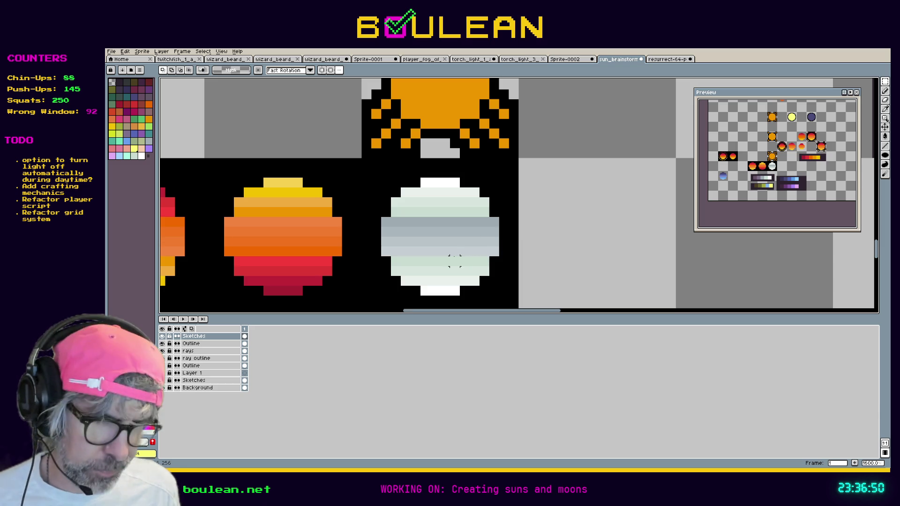
# - Flood-fill a light-grey stripe of the moon with a brighter colour
pyautogui.press('i')
pyautogui.press('g')
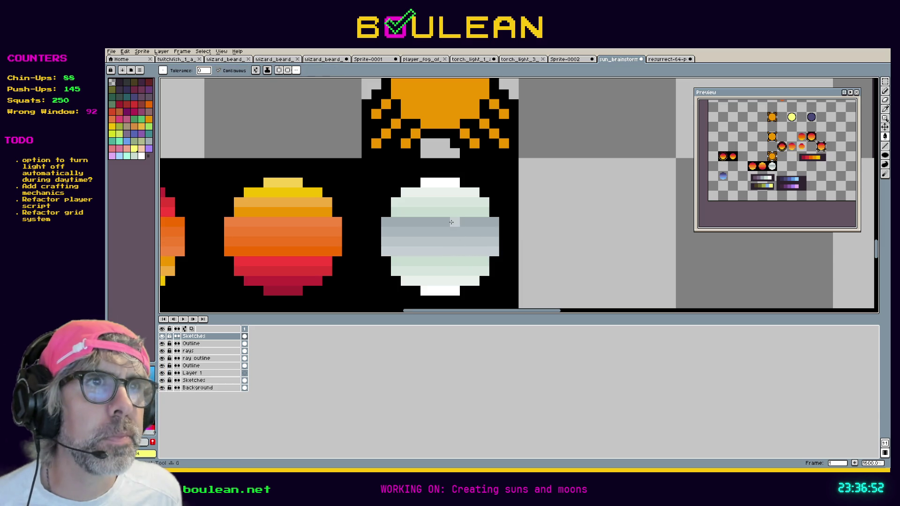
pyautogui.click(450, 221)
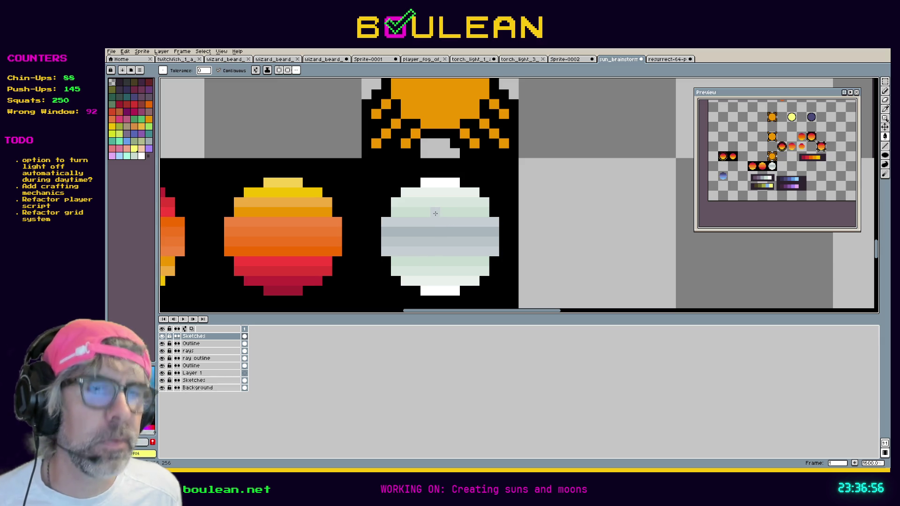
# - Sample the moon's pale green #c7dcd0, raise its HSL lightness, and fill the upper and lower grey stripes
pyautogui.press('i')
pyautogui.click(435, 213)
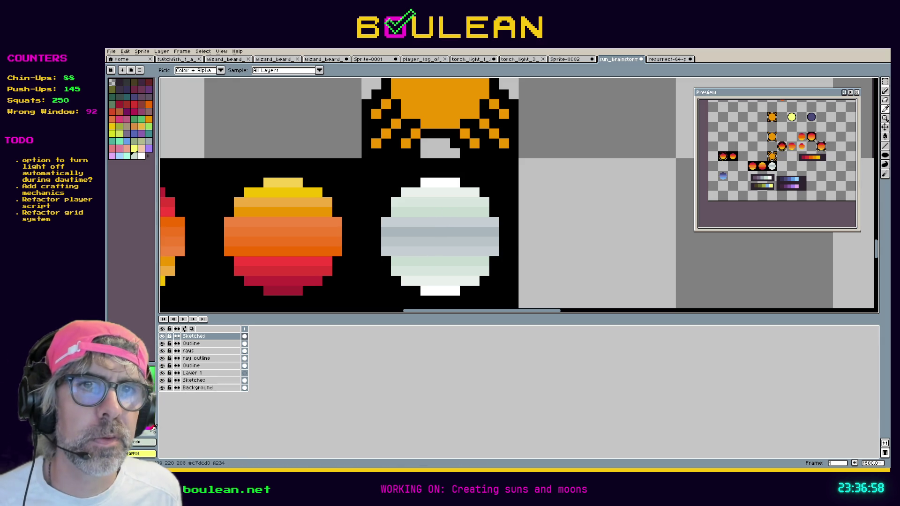
pyautogui.click(139, 444)
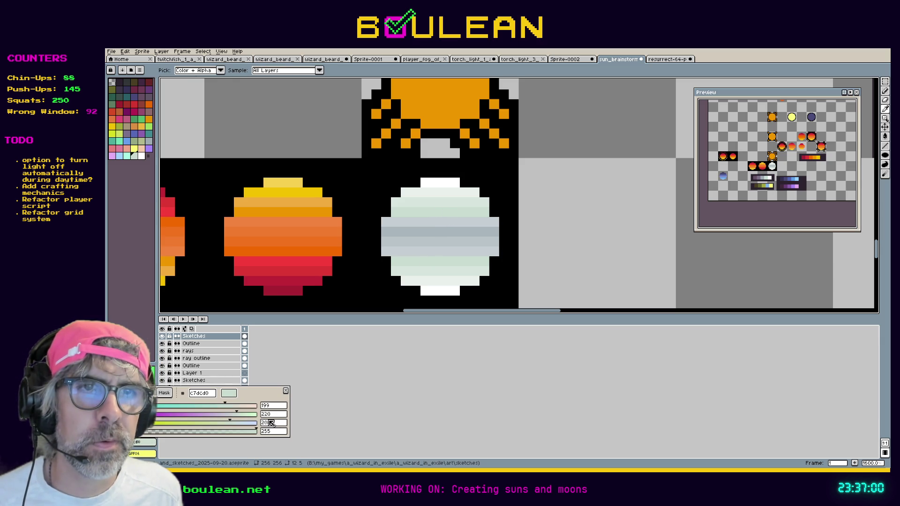
pyautogui.click(136, 393)
pyautogui.doubleClick(281, 423)
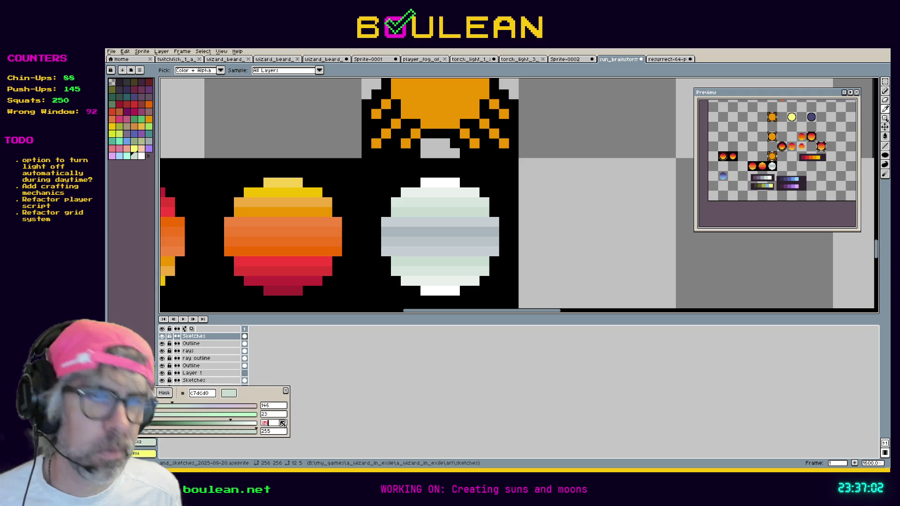
pyautogui.press('Escape')
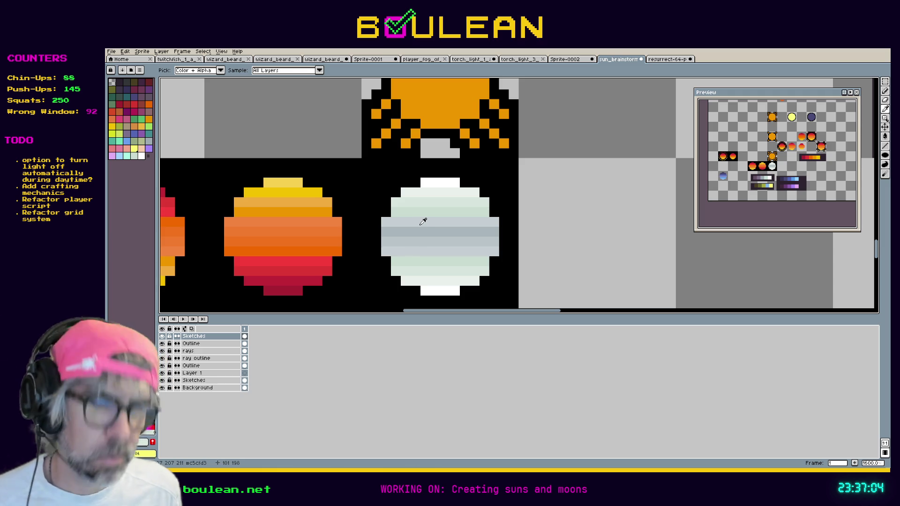
pyautogui.press('g')
pyautogui.click(419, 222)
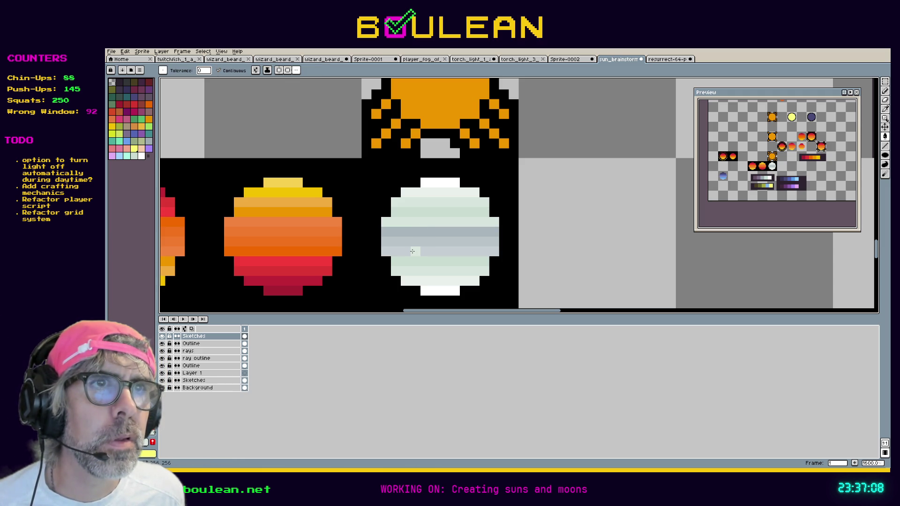
pyautogui.click(412, 252)
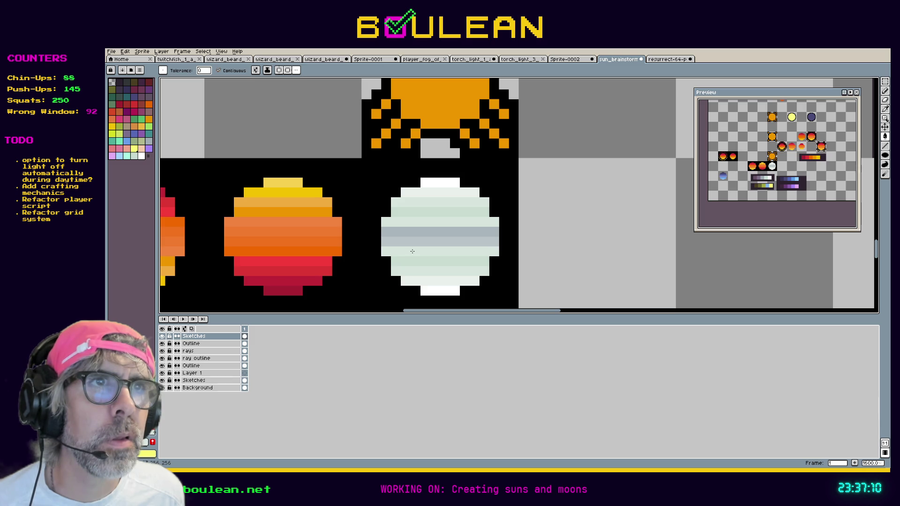
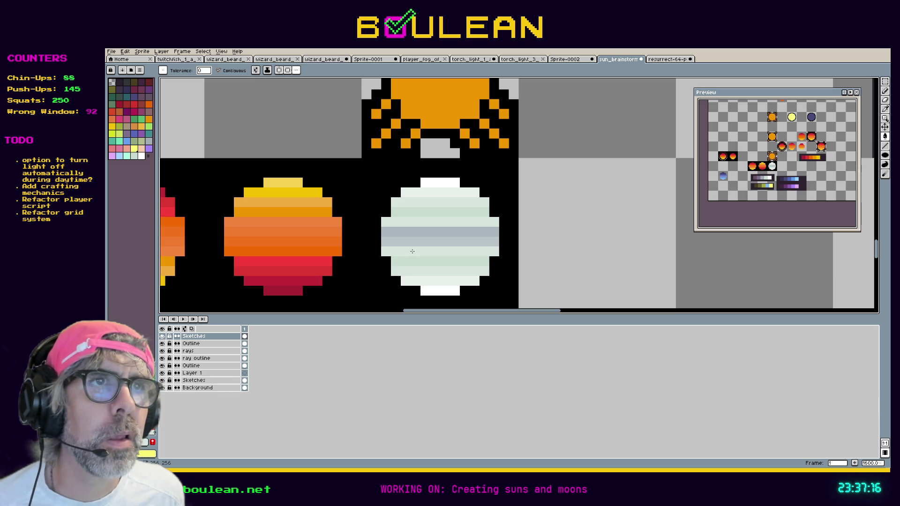
# - Fill one lower and one upper band of the pale moon with the current shade
pyautogui.click(139, 449)
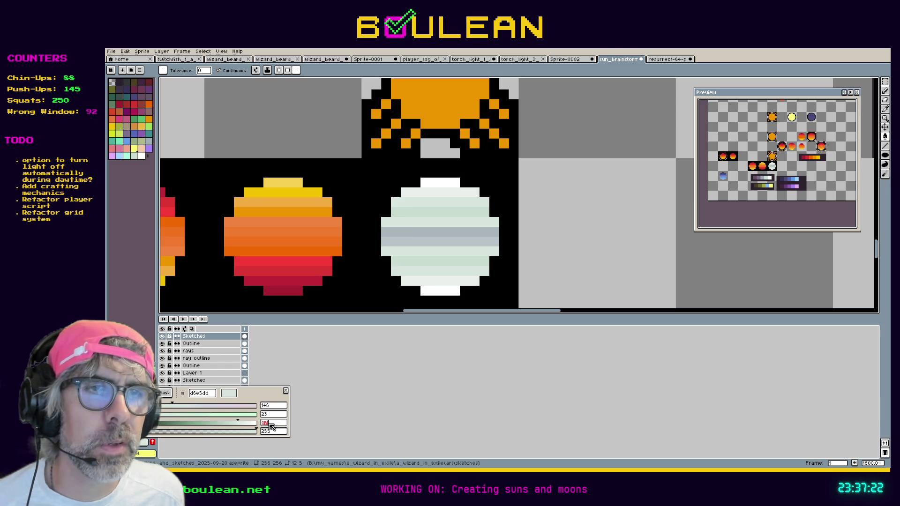
pyautogui.click(425, 252)
pyautogui.click(417, 224)
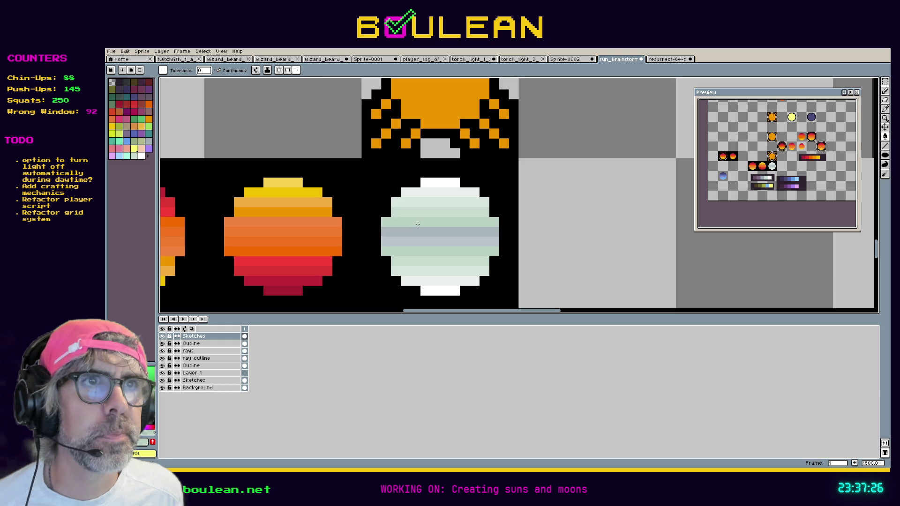
# - Darken the foreground colour to value 70 and refill the moon's middle band with the greenish shade
pyautogui.click(140, 446)
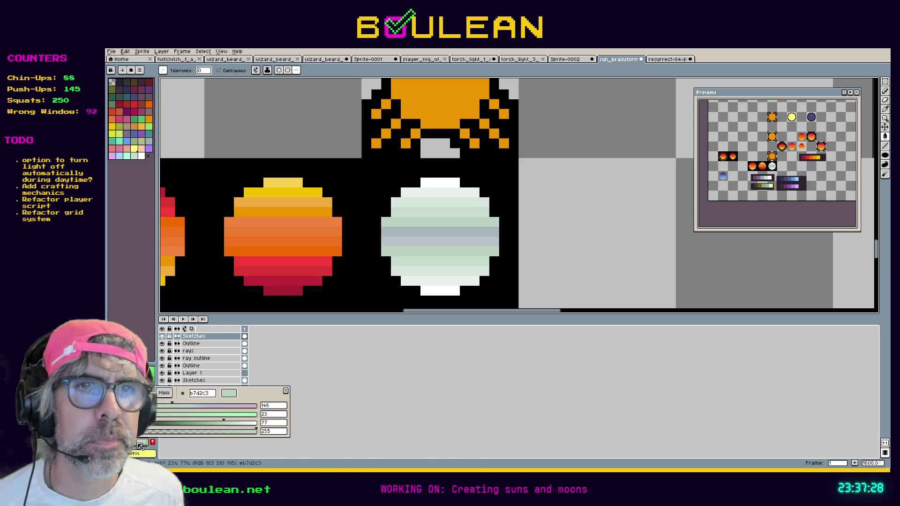
pyautogui.click(270, 423)
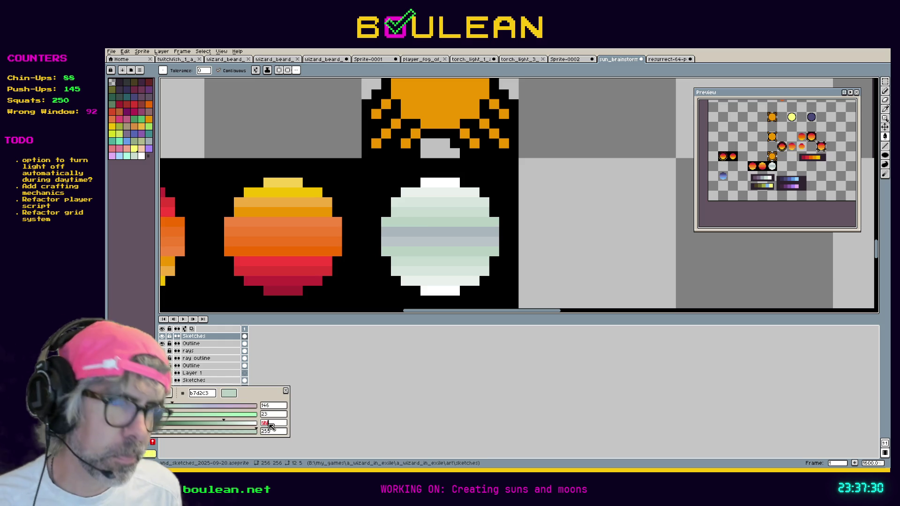
pyautogui.write('70')
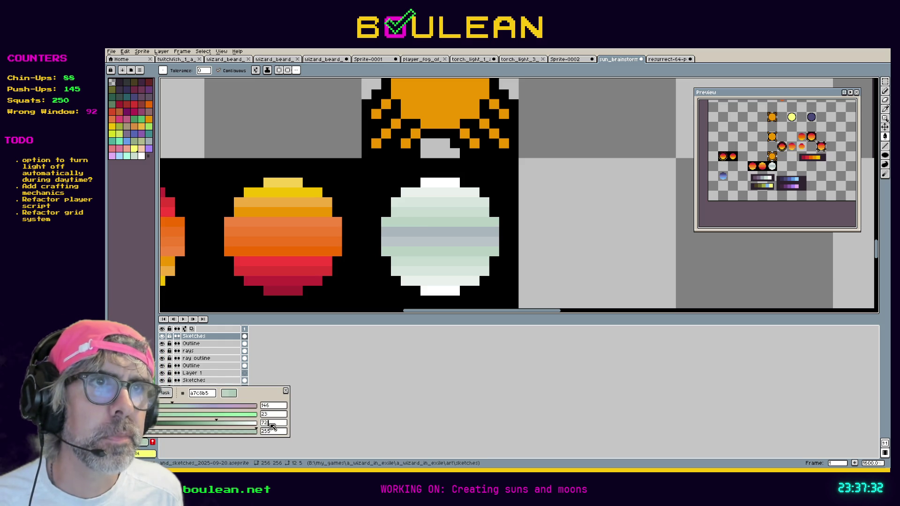
pyautogui.press('Return')
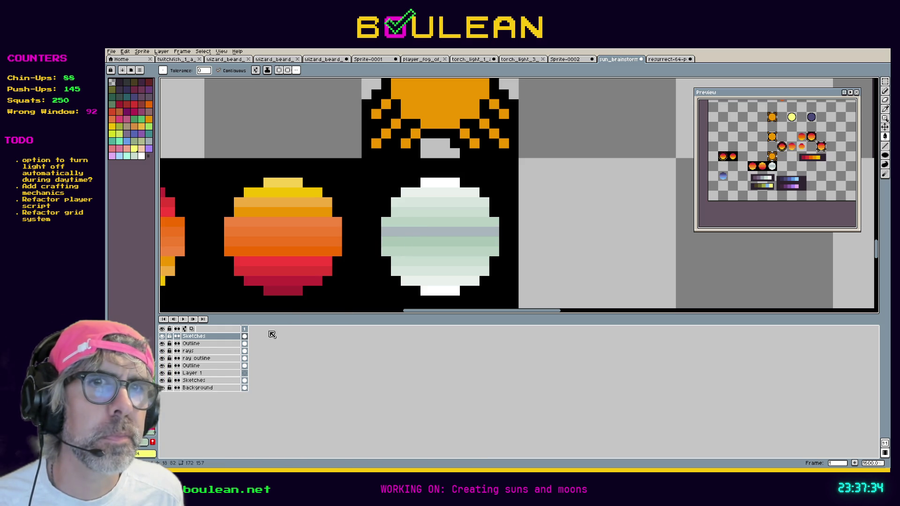
pyautogui.click(140, 446)
pyautogui.click(271, 424)
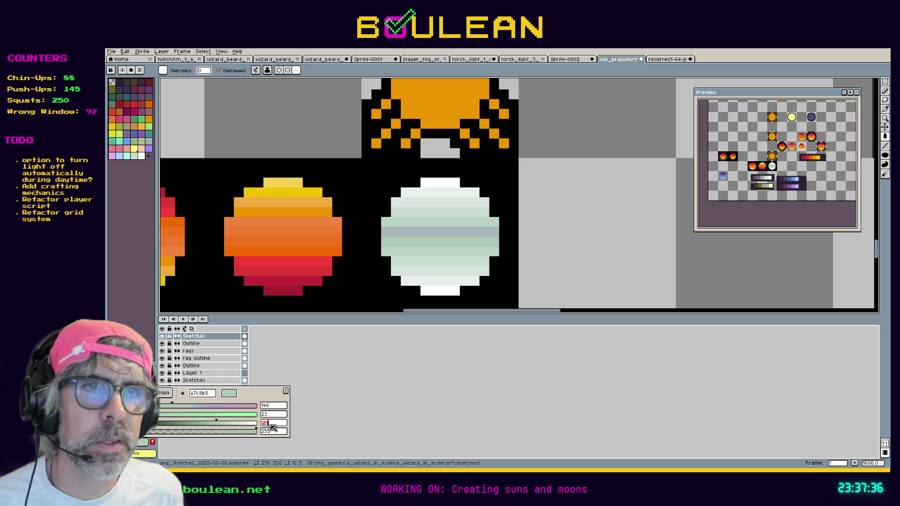
pyautogui.press('Return')
pyautogui.click(401, 236)
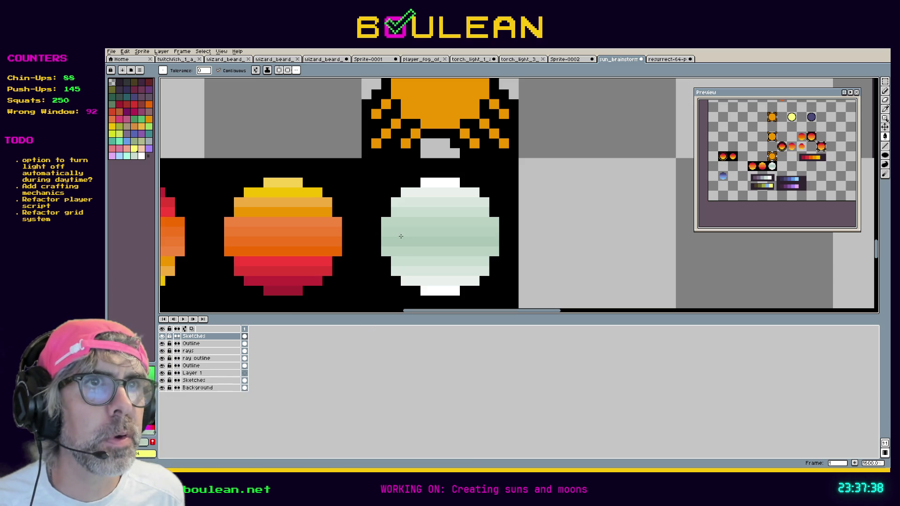
pyautogui.scroll(-1, 346, 278)
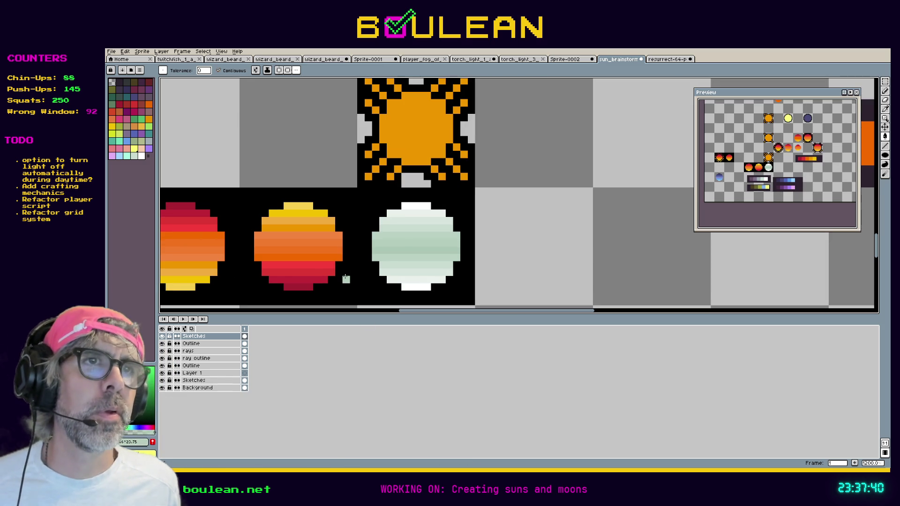
# - Zoom out, make the lower Sketches layer active, and marquee-select the pale moon
pyautogui.moveTo(415, 310); pyautogui.dragTo(384, 308)
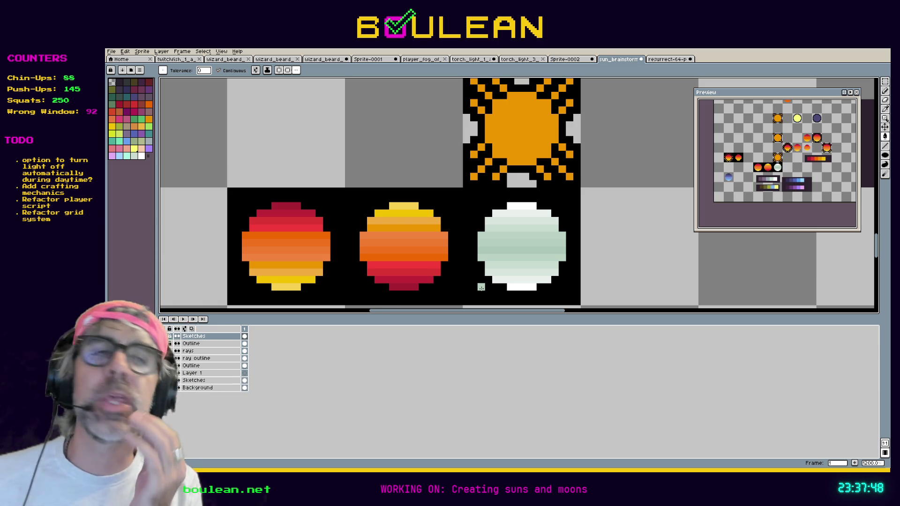
pyautogui.scroll(-2, 492, 281)
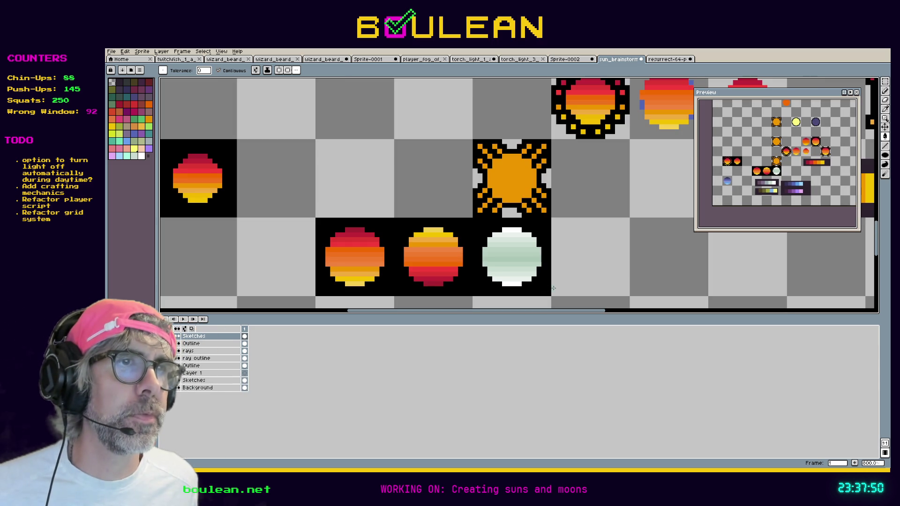
pyautogui.press('space')
pyautogui.moveTo(572, 281); pyautogui.dragTo(541, 208)
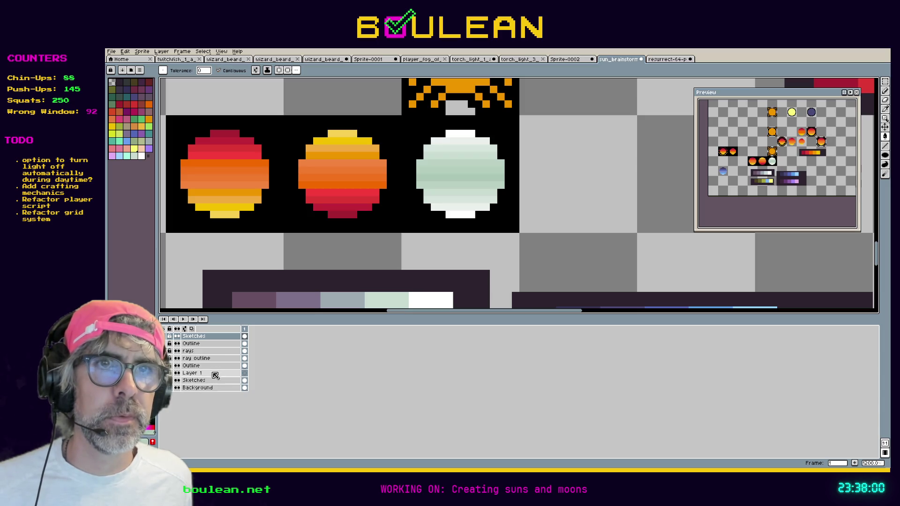
pyautogui.click(206, 380)
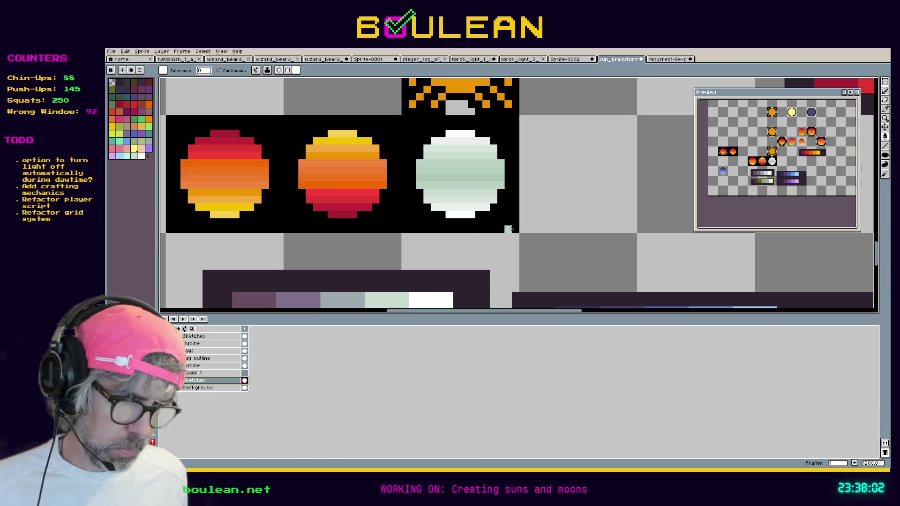
pyautogui.press('m')
pyautogui.moveTo(513, 229); pyautogui.dragTo(400, 115)
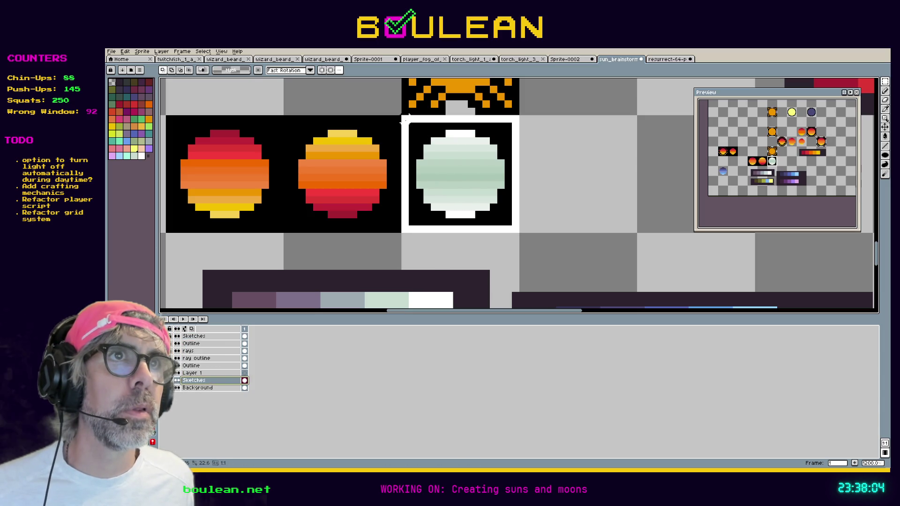
pyautogui.click(405, 187)
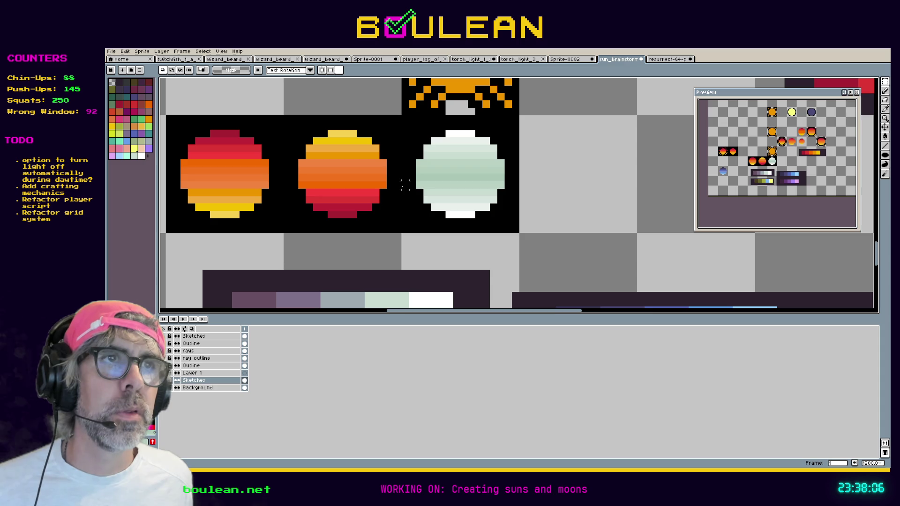
# - Undo the green-grey fills so the moon regains its lavender-to-white bands
pyautogui.hotkey('ctrl', 'z')
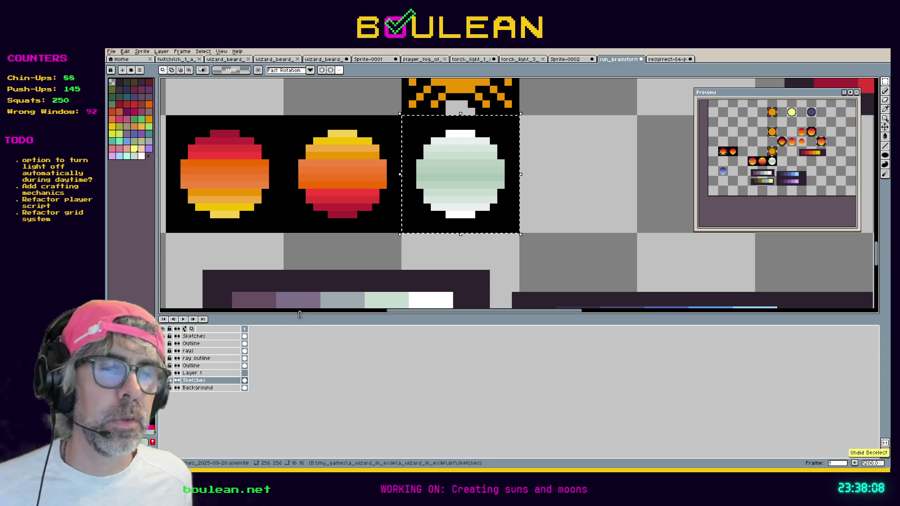
pyautogui.hotkey('ctrl', 'z')
pyautogui.hotkey('ctrl', 'z')
pyautogui.hotkey('ctrl', 'z')
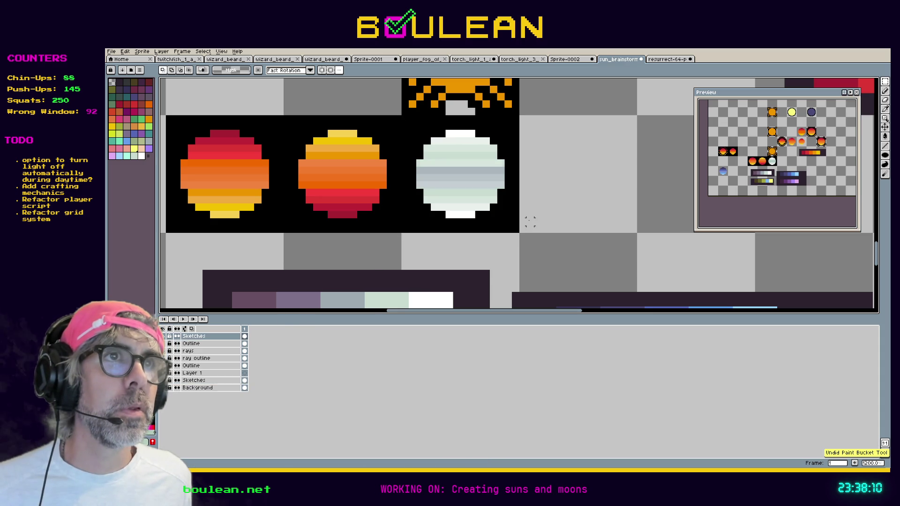
pyautogui.hotkey('ctrl', 'z')
pyautogui.hotkey('ctrl', 'z')
pyautogui.hotkey('ctrl', 'z')
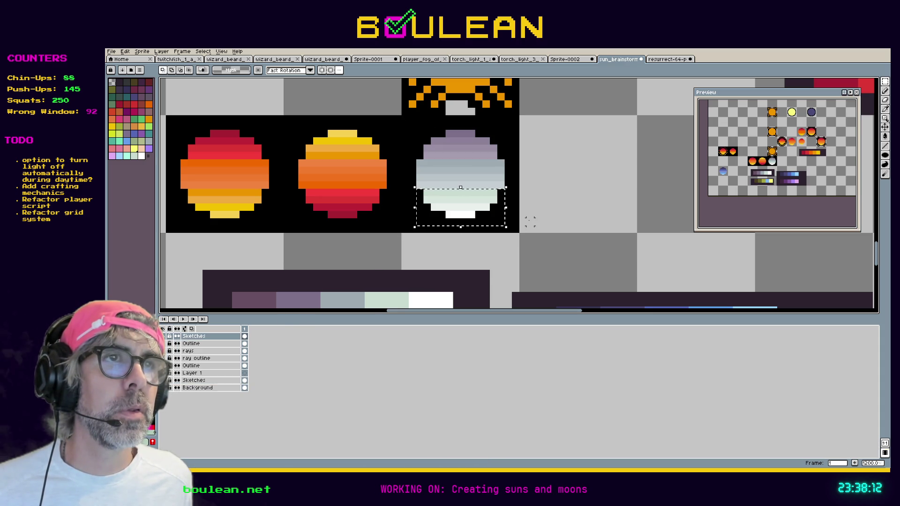
pyautogui.scroll(-4, 531, 223)
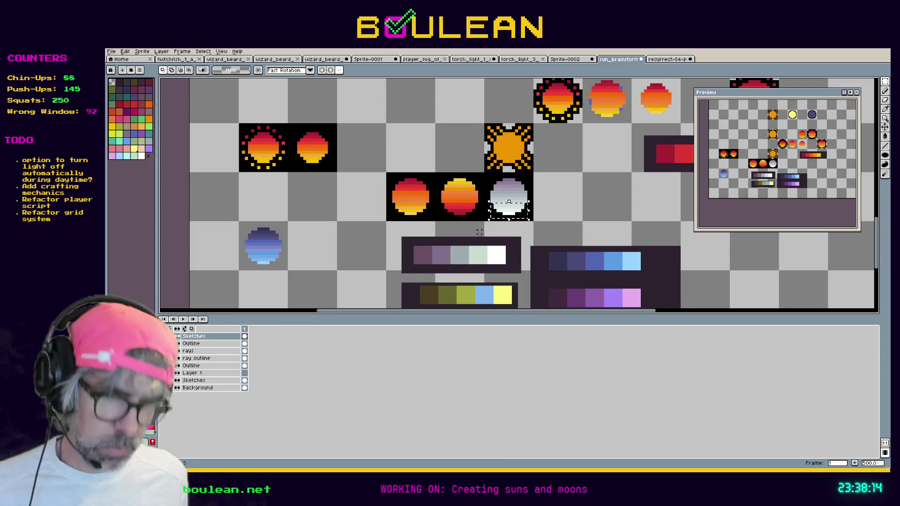
pyautogui.hotkey('ctrl', 'v')
pyautogui.moveTo(521, 201)
pyautogui.mouseDown()
pyautogui.moveTo(482, 231)
pyautogui.moveTo(335, 261)
pyautogui.moveTo(330, 251)
pyautogui.mouseUp()
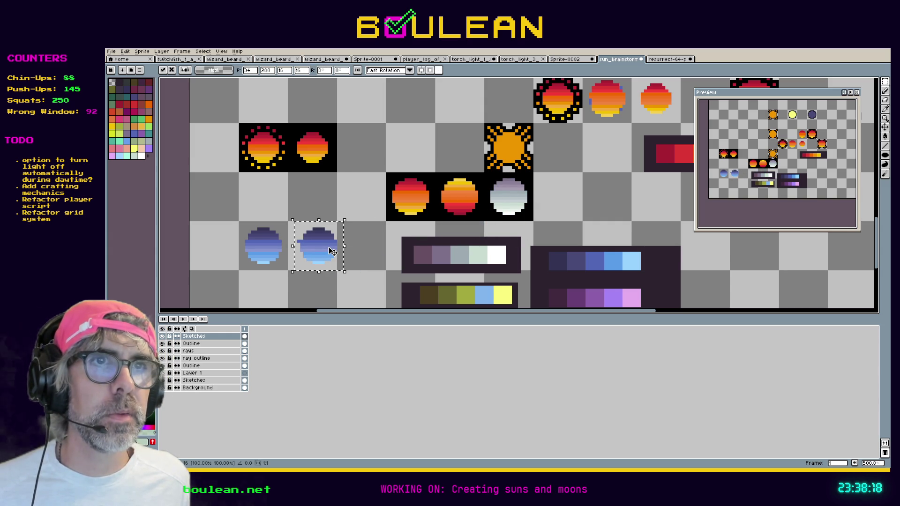
pyautogui.press('Return')
pyautogui.hotkey('ctrl', 'z')
pyautogui.hotkey('ctrl', 'z')
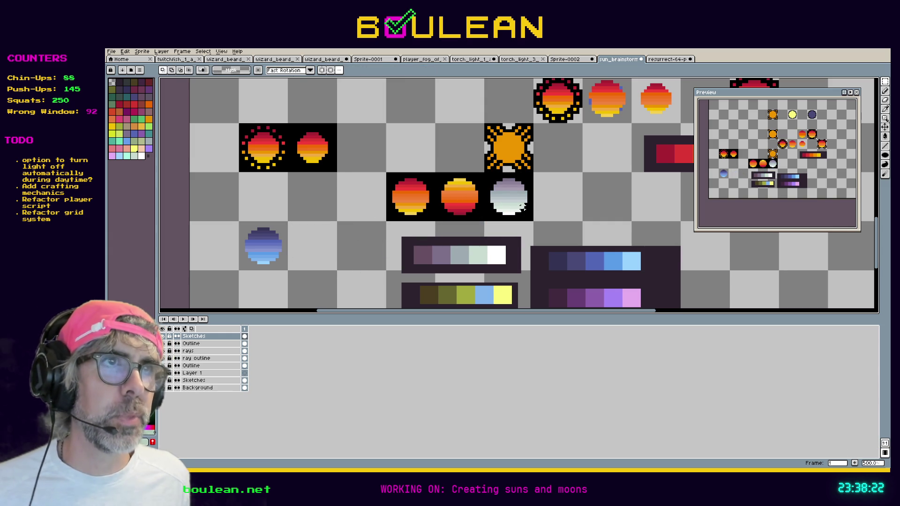
pyautogui.click(217, 381)
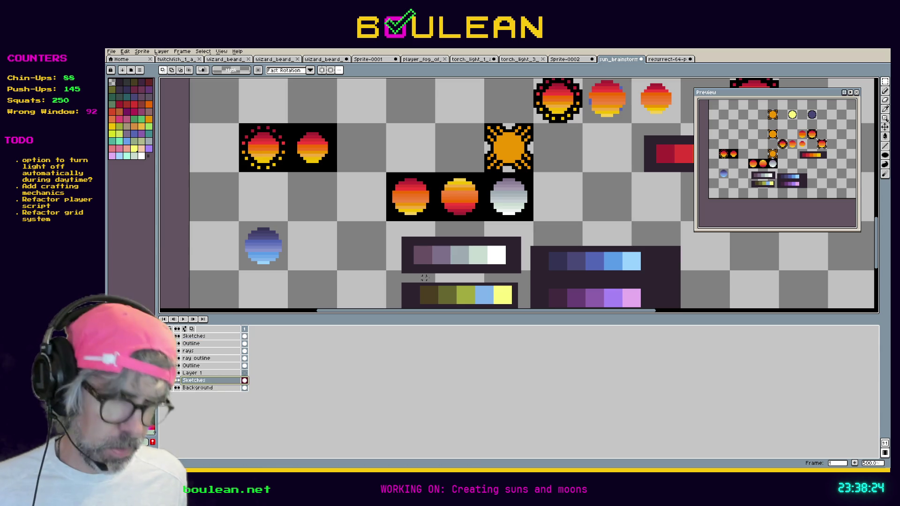
pyautogui.moveTo(530, 218)
pyautogui.mouseDown()
pyautogui.moveTo(484, 172)
pyautogui.moveTo(313, 286)
pyautogui.moveTo(317, 266)
pyautogui.mouseUp()
pyautogui.click(489, 177)
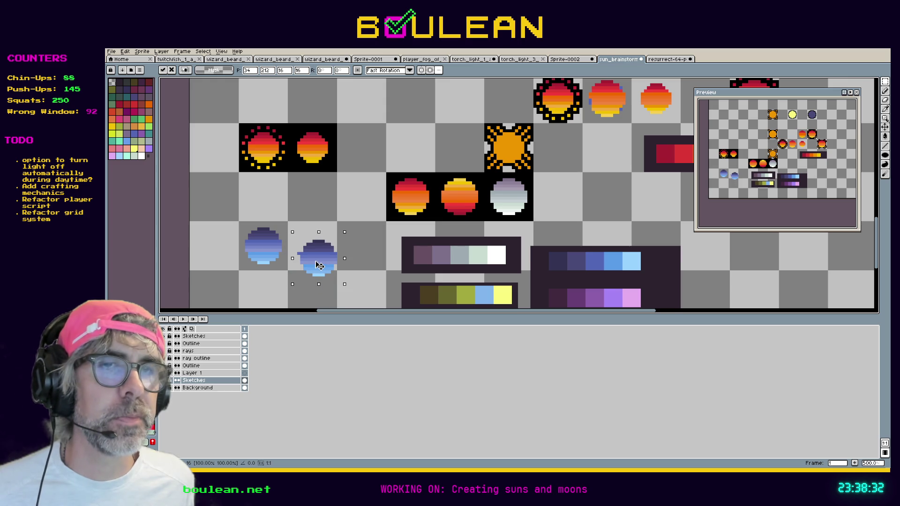
pyautogui.scroll(2, 345, 246)
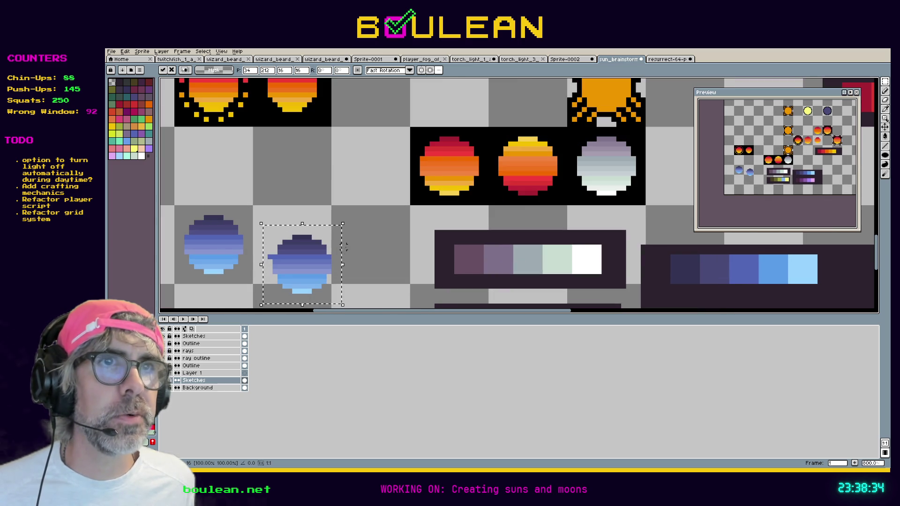
pyautogui.moveTo(316, 270)
pyautogui.mouseDown()
pyautogui.moveTo(323, 237)
pyautogui.moveTo(315, 213)
pyautogui.mouseUp()
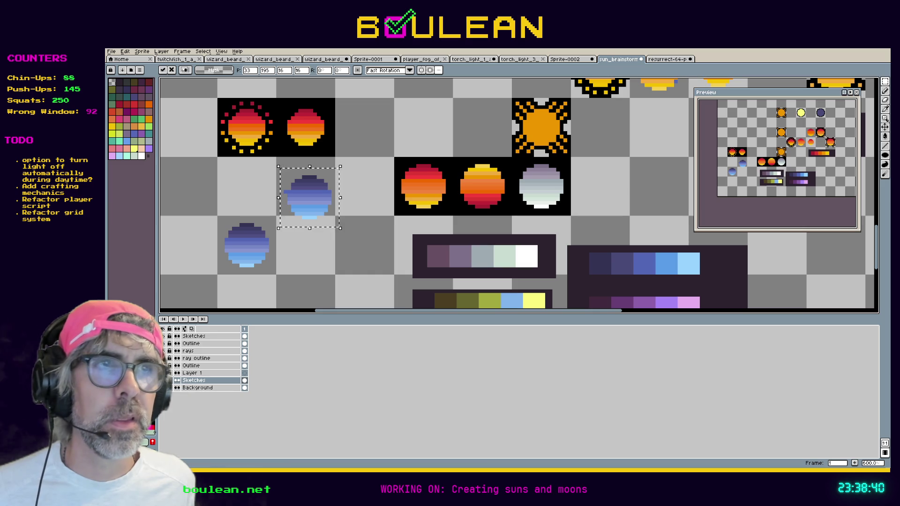
pyautogui.press('Delete')
pyautogui.hotkey('ctrl', 'z')
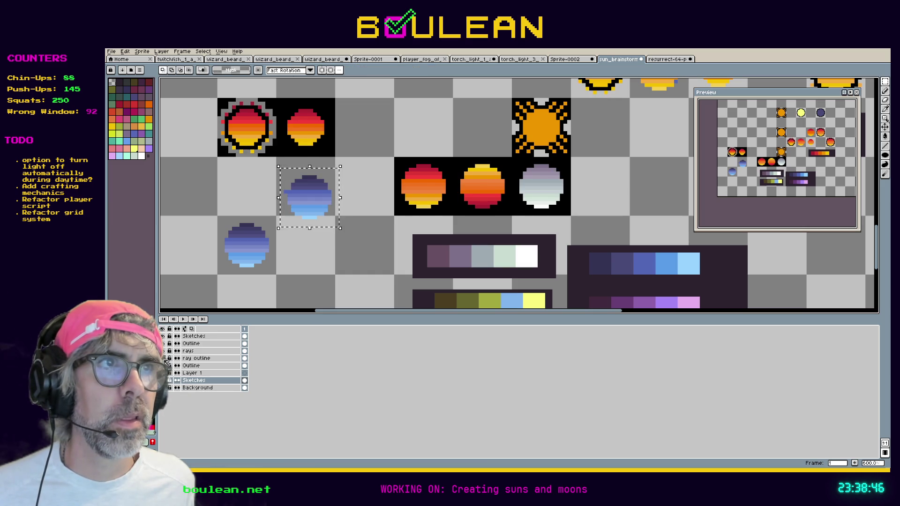
pyautogui.click(164, 352)
pyautogui.click(164, 352)
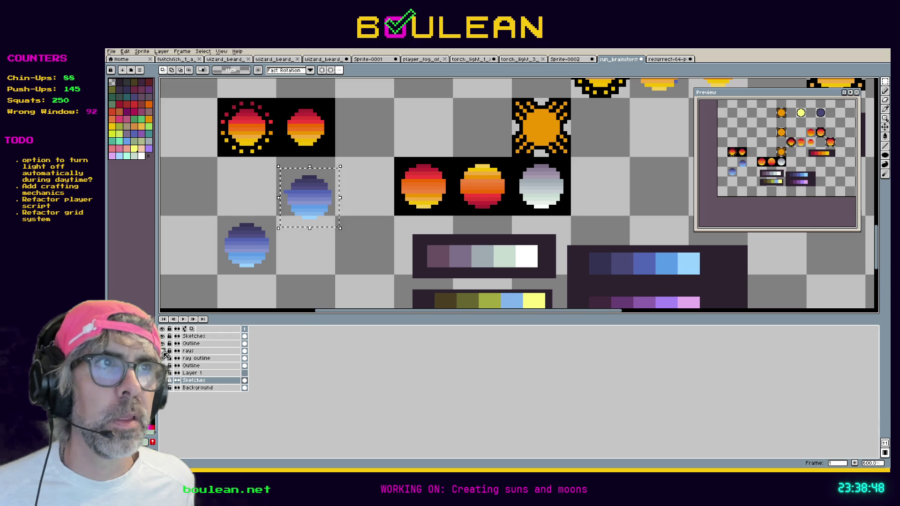
pyautogui.click(163, 344)
pyautogui.click(162, 344)
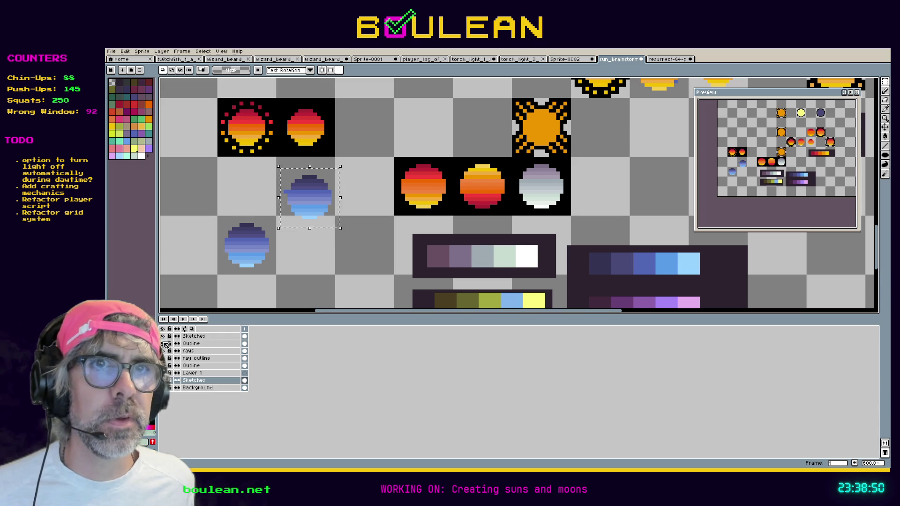
pyautogui.click(163, 336)
pyautogui.click(163, 337)
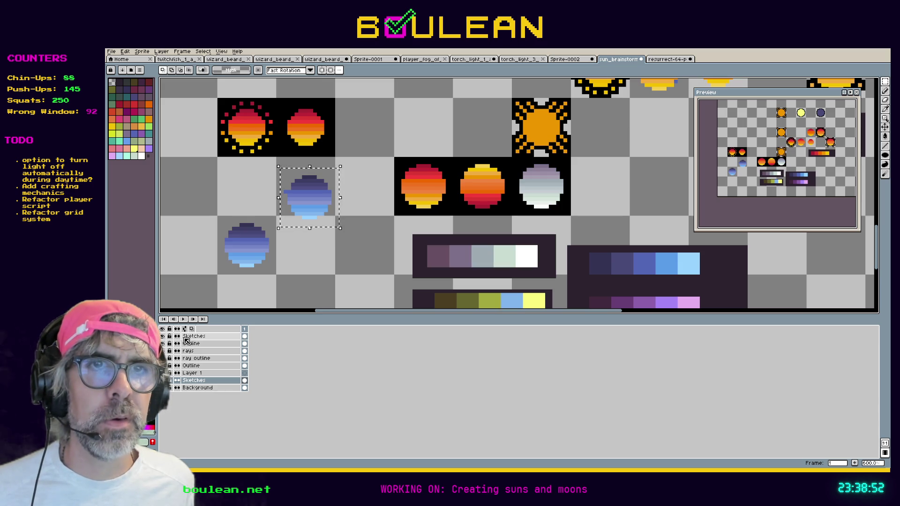
pyautogui.click(168, 337)
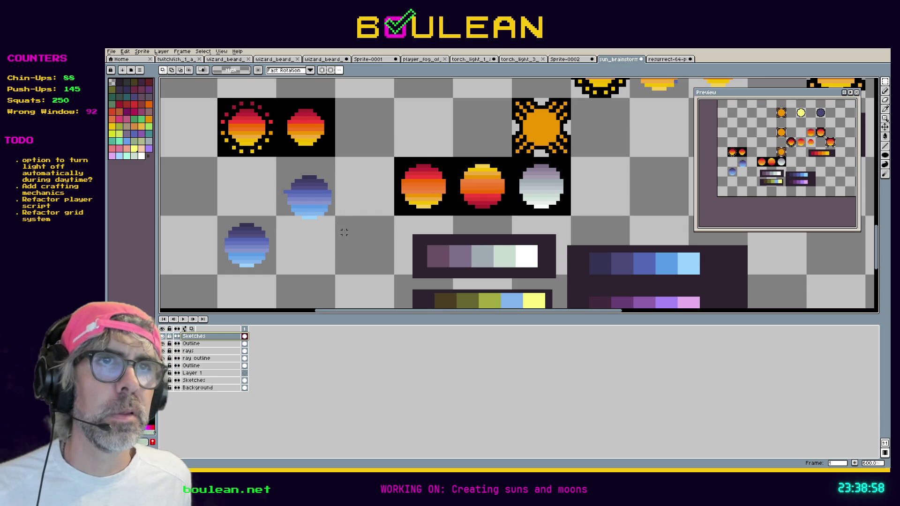
# - Delete the blue moon in the middle row from the lower Sketches layer
pyautogui.moveTo(345, 228); pyautogui.dragTo(292, 178)
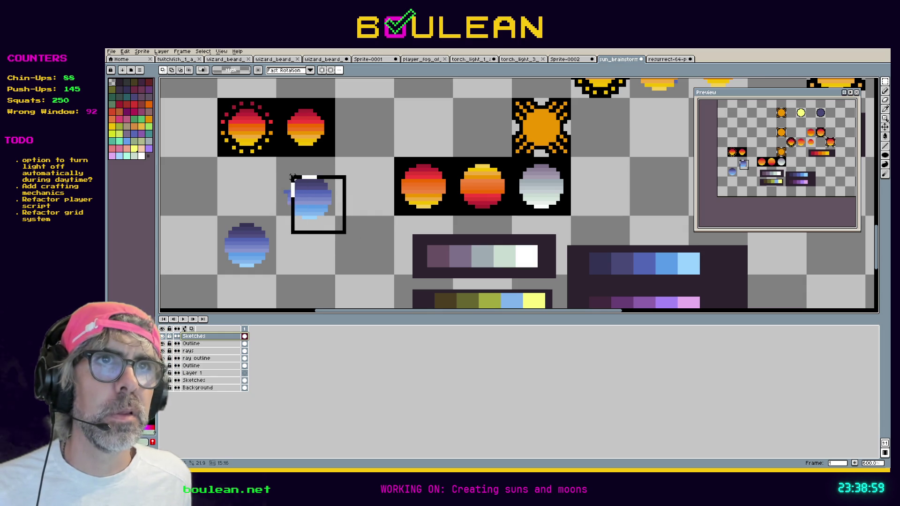
pyautogui.click(209, 381)
pyautogui.press('Delete')
pyautogui.click(207, 336)
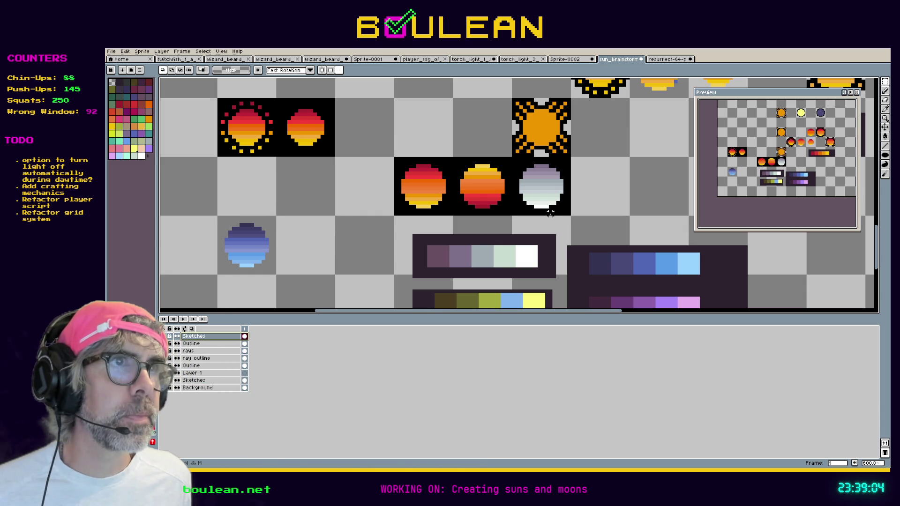
# - Select the pale moon tile and try a move, then undo the trial shift
pyautogui.moveTo(568, 213); pyautogui.dragTo(511, 155)
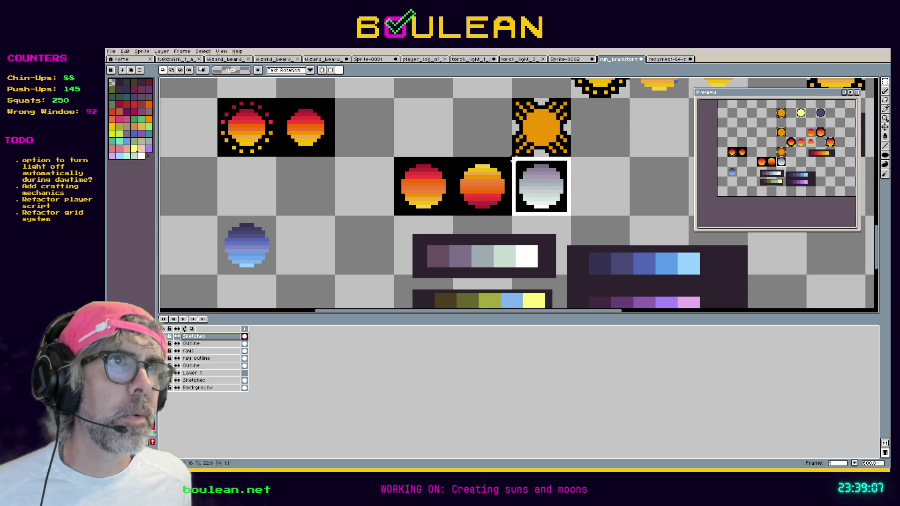
pyautogui.click(220, 380)
pyautogui.press('v')
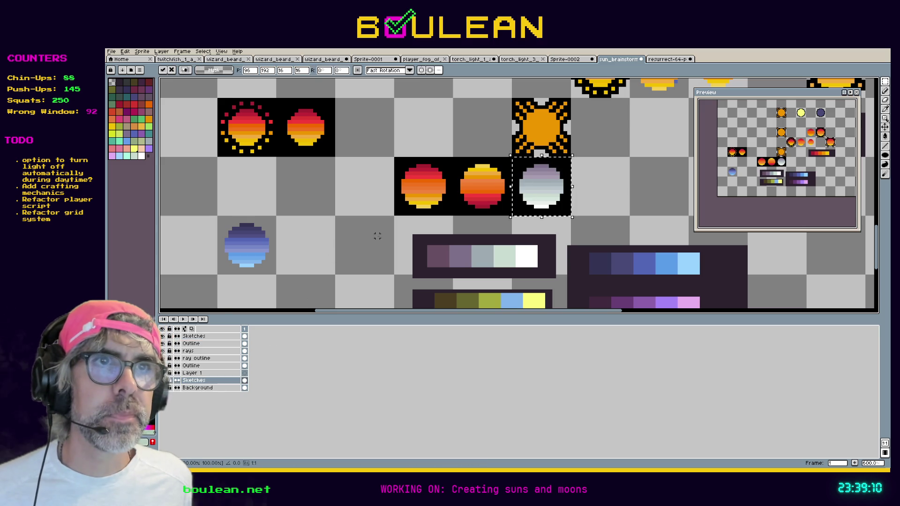
pyautogui.click(551, 203)
pyautogui.moveTo(551, 202)
pyautogui.mouseDown()
pyautogui.moveTo(428, 245)
pyautogui.moveTo(483, 226)
pyautogui.mouseUp()
pyautogui.hotkey('ctrl', 'z')
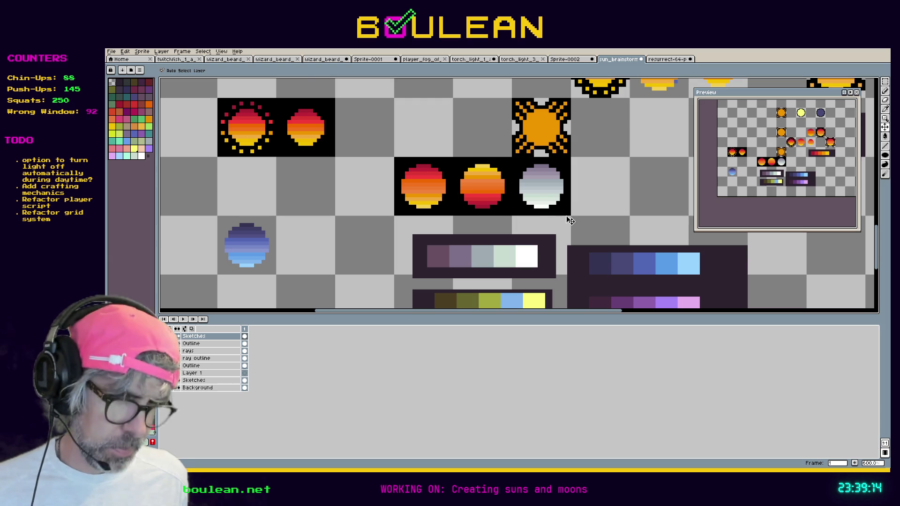
# - Place a copy of the pale moon beside the lower blue moon and zoom in
pyautogui.press('m')
pyautogui.moveTo(568, 213); pyautogui.dragTo(511, 156)
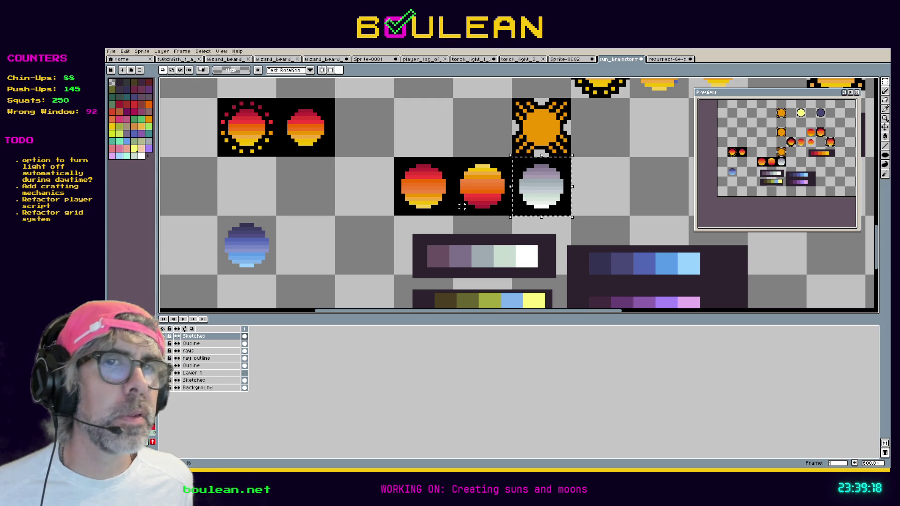
pyautogui.click(219, 380)
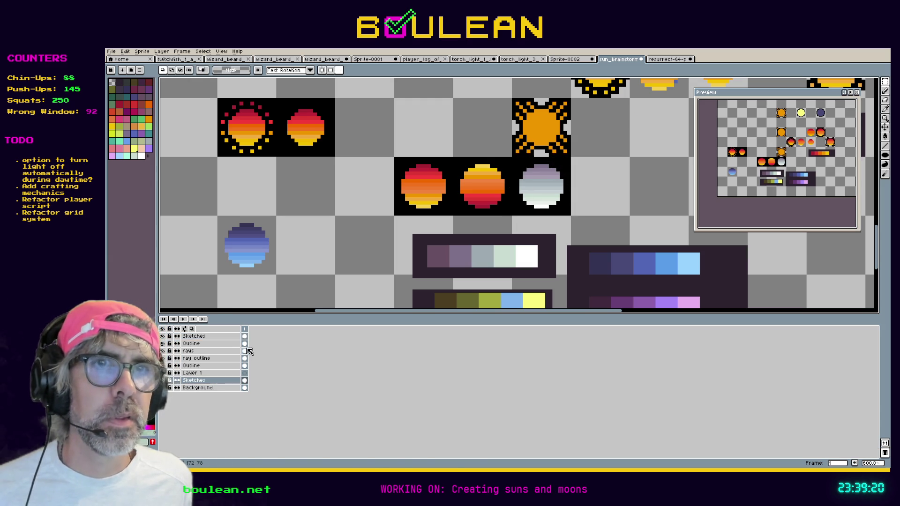
pyautogui.moveTo(537, 197)
pyautogui.mouseDown()
pyautogui.moveTo(305, 266)
pyautogui.moveTo(303, 255)
pyautogui.mouseUp()
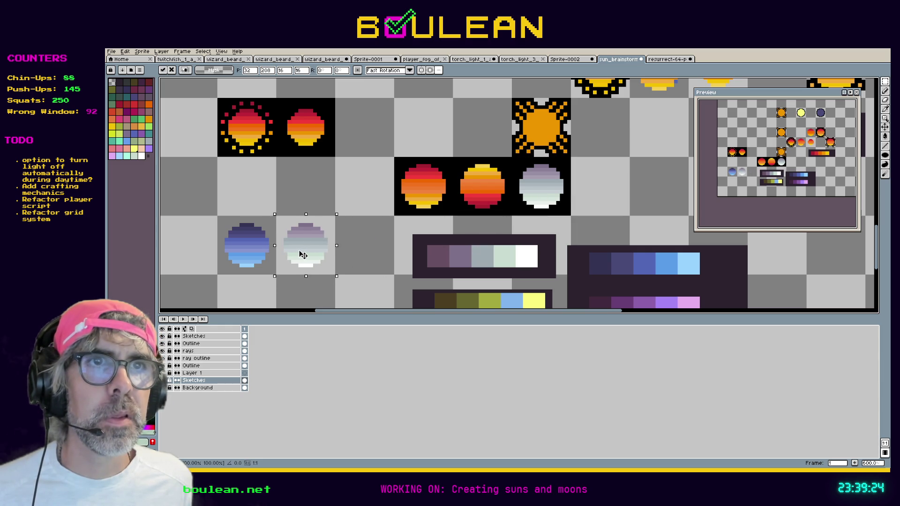
pyautogui.press('Return')
pyautogui.scroll(1, 568, 185)
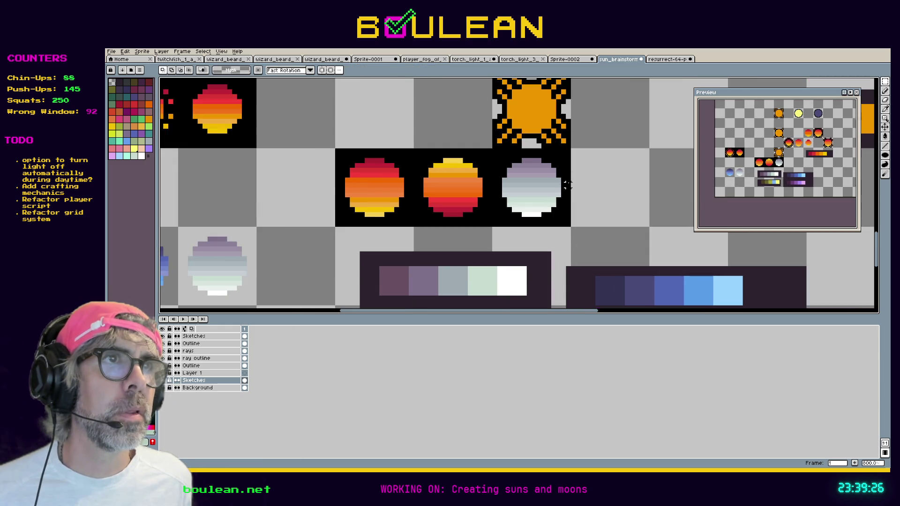
pyautogui.scroll(1, 568, 185)
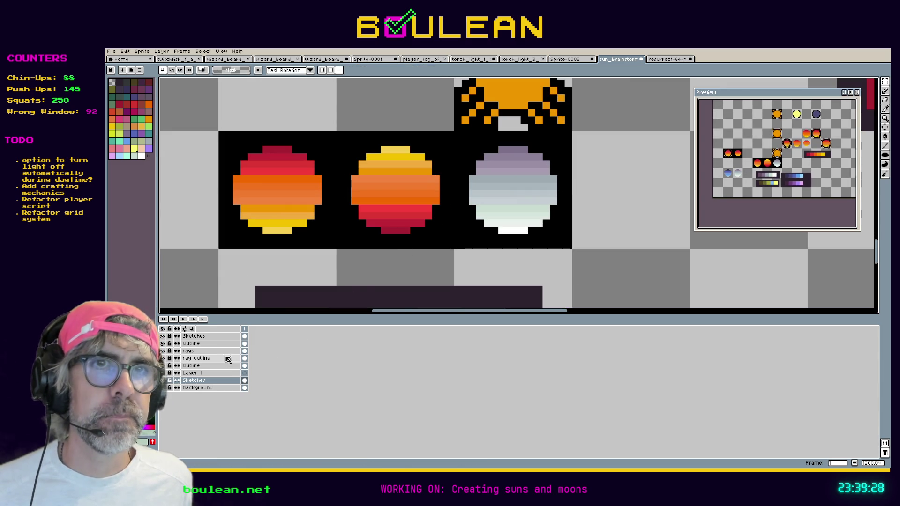
pyautogui.click(219, 336)
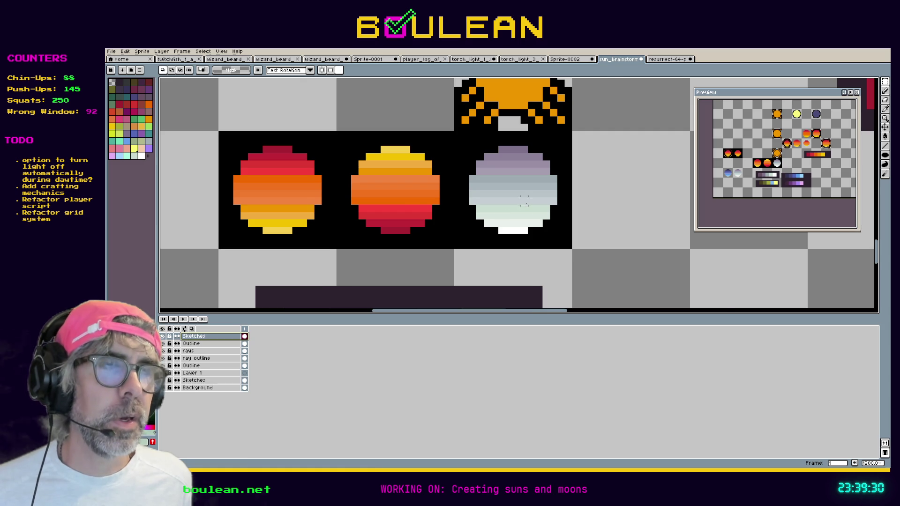
pyautogui.scroll(-1, 524, 201)
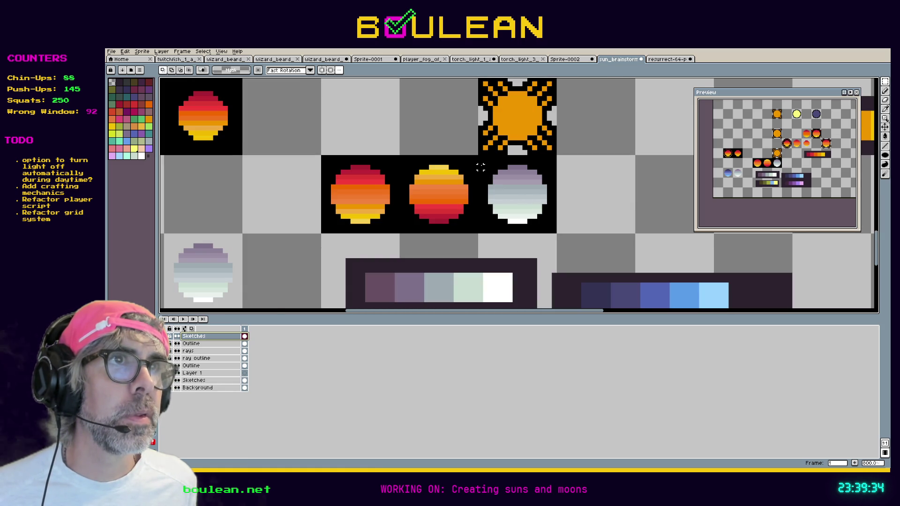
pyautogui.scroll(1, 481, 168)
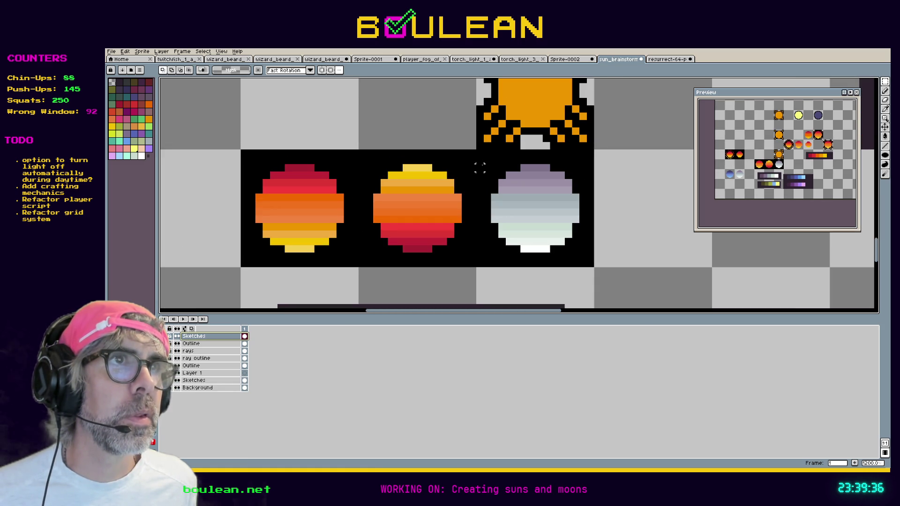
# - Paste the moon's upper lavender stripes onto its lower part and commit
pyautogui.moveTo(484, 156); pyautogui.dragTo(581, 195)
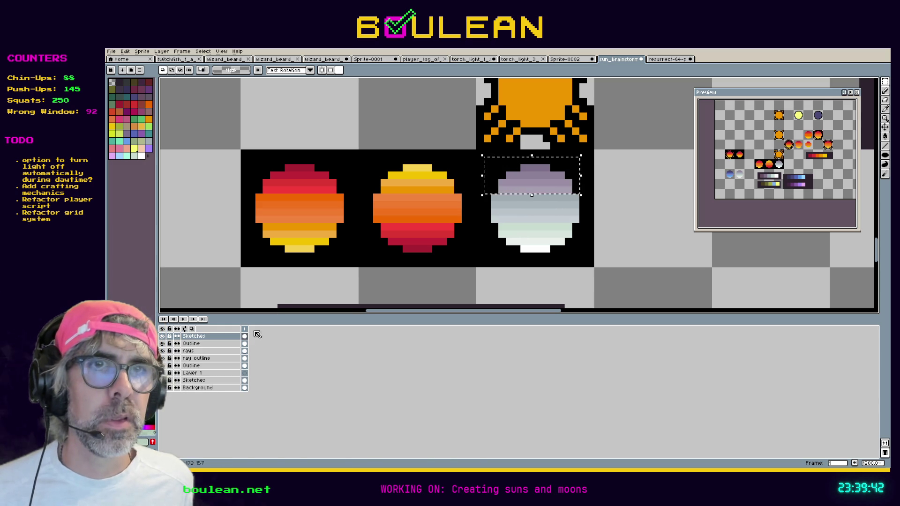
pyautogui.click(236, 383)
pyautogui.click(501, 218)
pyautogui.hotkey('ctrl', 'v')
pyautogui.moveTo(516, 185)
pyautogui.mouseDown()
pyautogui.moveTo(525, 185)
pyautogui.moveTo(516, 183)
pyautogui.moveTo(533, 223)
pyautogui.moveTo(522, 263)
pyautogui.moveTo(526, 254)
pyautogui.mouseUp()
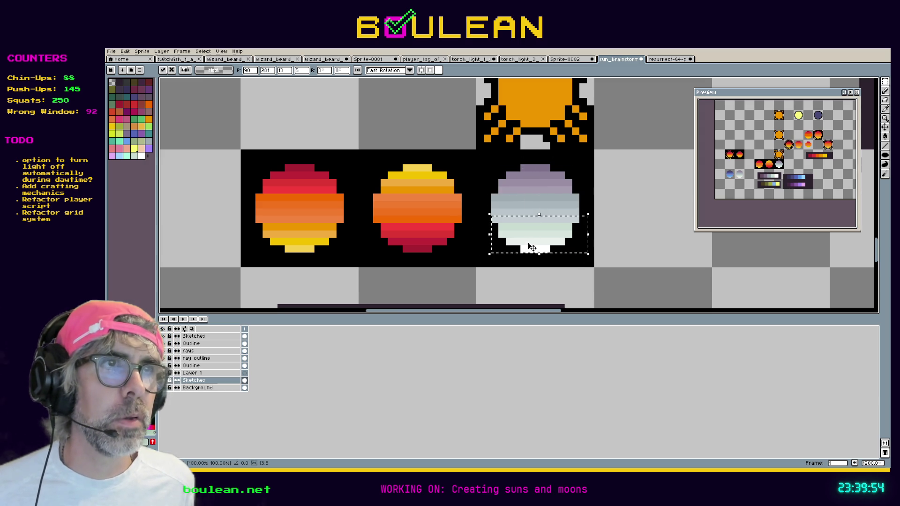
pyautogui.press('Return')
# - Paste the stripes again over the moon's cell on the top Sketches layer, then drop the offset paste
pyautogui.hotkey('alt', 'Up')
pyautogui.hotkey('alt', 'Up')
pyautogui.hotkey('alt', 'Up')
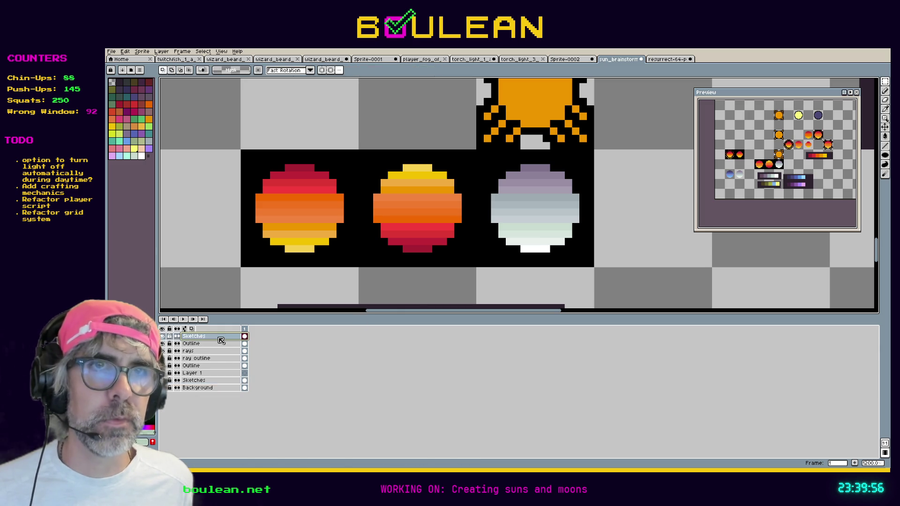
pyautogui.moveTo(590, 264); pyautogui.dragTo(481, 157)
pyautogui.hotkey('ctrl', 'v')
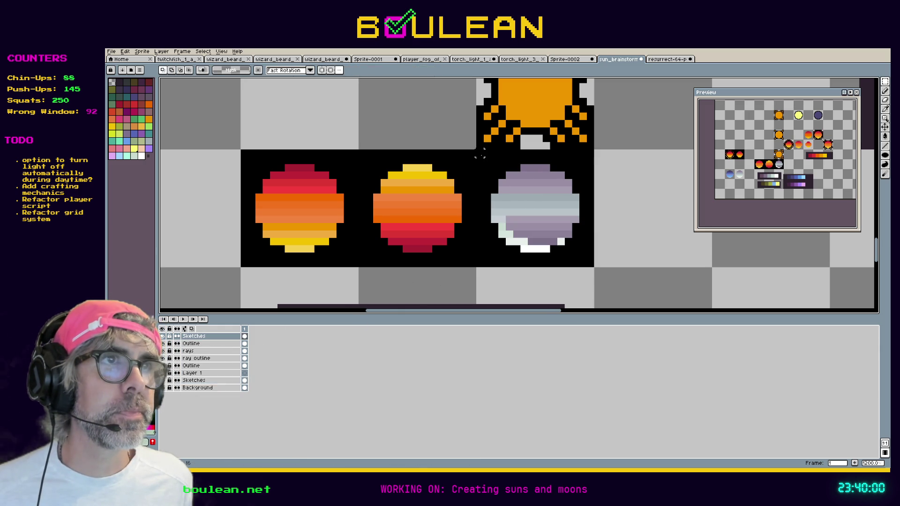
pyautogui.hotkey('alt', 'Down')
pyautogui.hotkey('alt', 'Down')
pyautogui.hotkey('alt', 'Down')
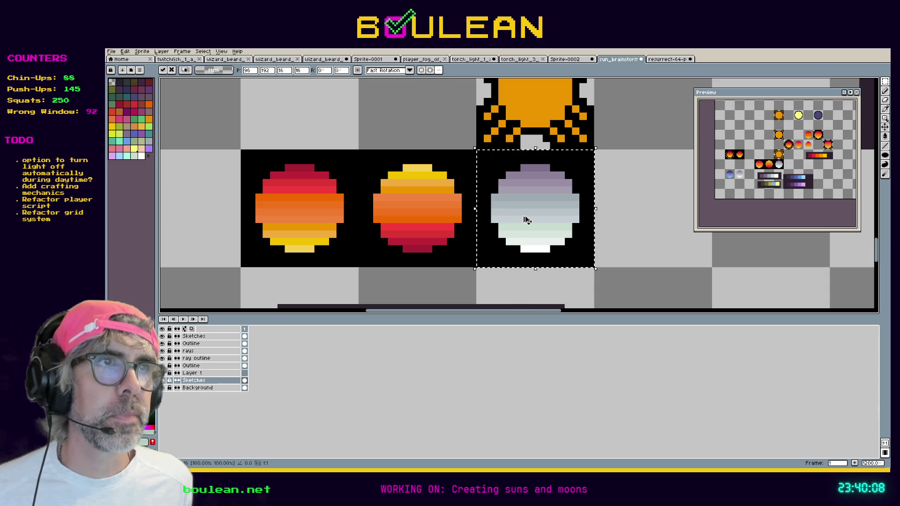
pyautogui.press('Return')
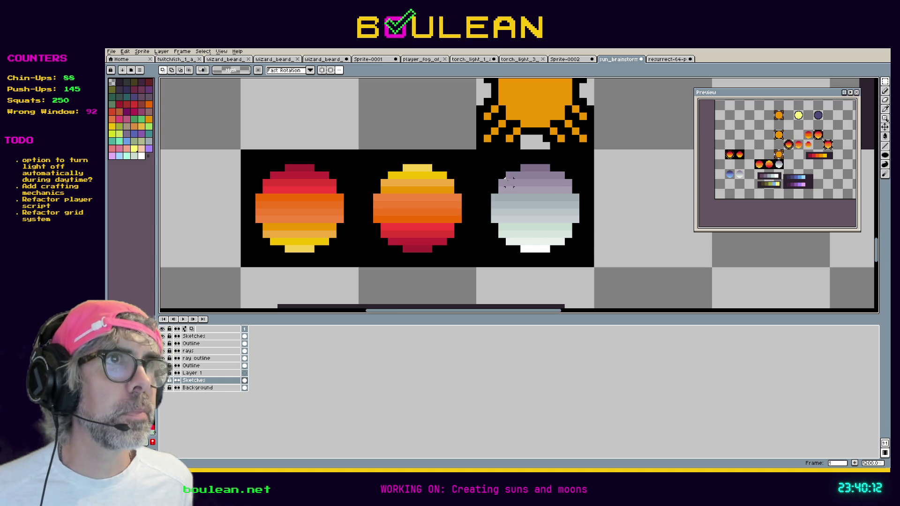
# - Slide a copy of the moon's top-half lavender stripes down onto its lower half
pyautogui.moveTo(483, 156)
pyautogui.mouseDown()
pyautogui.moveTo(521, 180)
pyautogui.moveTo(581, 194)
pyautogui.mouseUp()
pyautogui.click(580, 193)
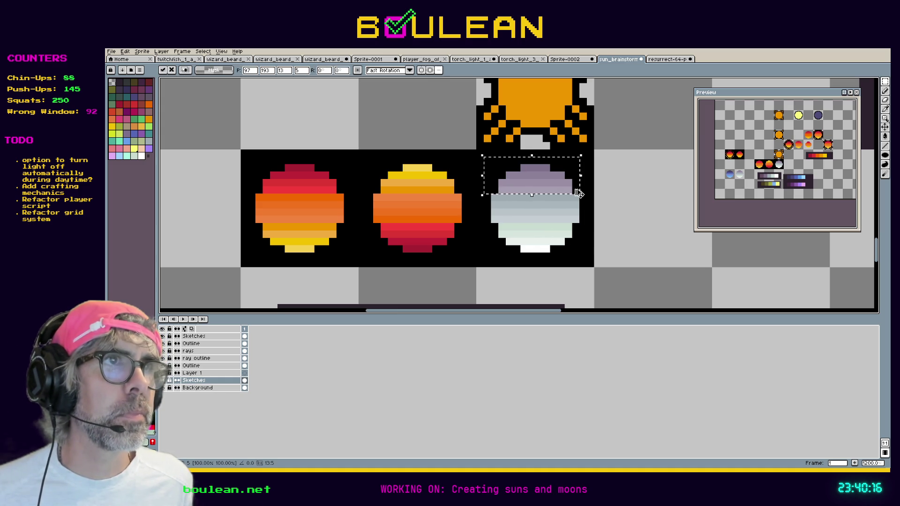
pyautogui.moveTo(542, 190); pyautogui.dragTo(540, 250)
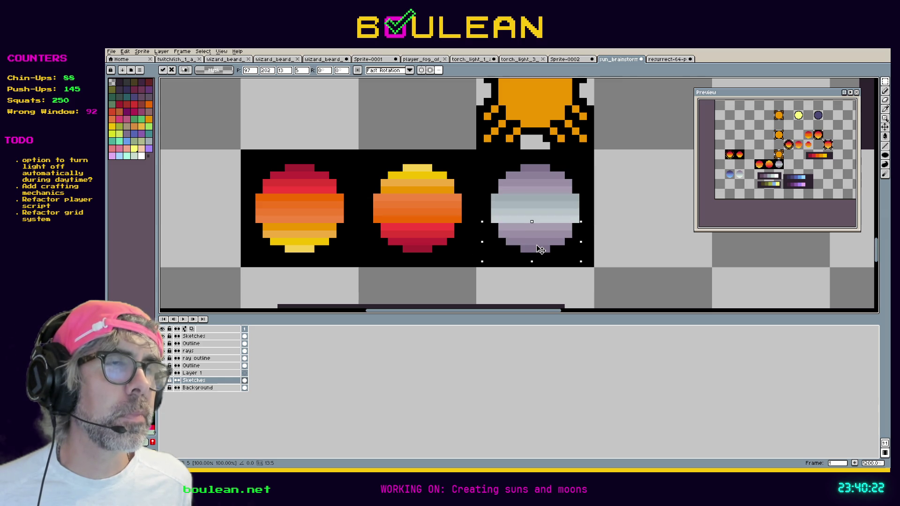
pyautogui.press('Return')
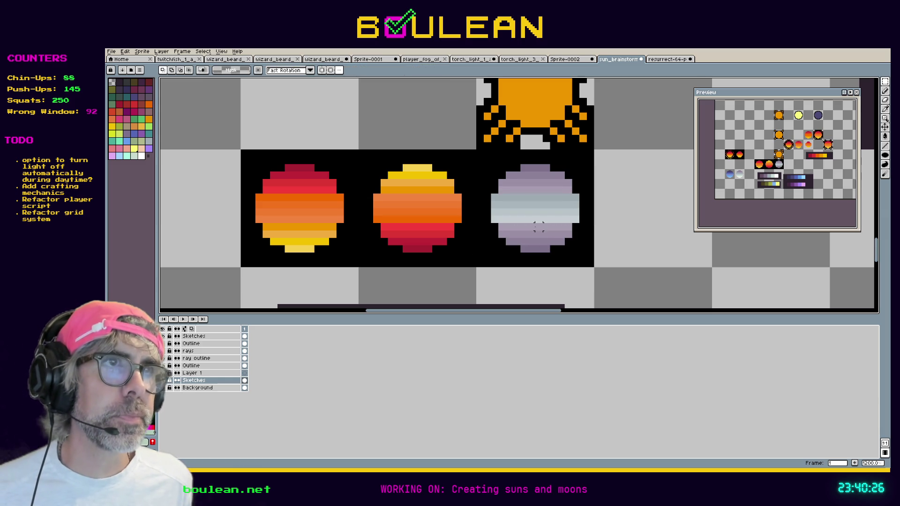
pyautogui.scroll(1, 523, 233)
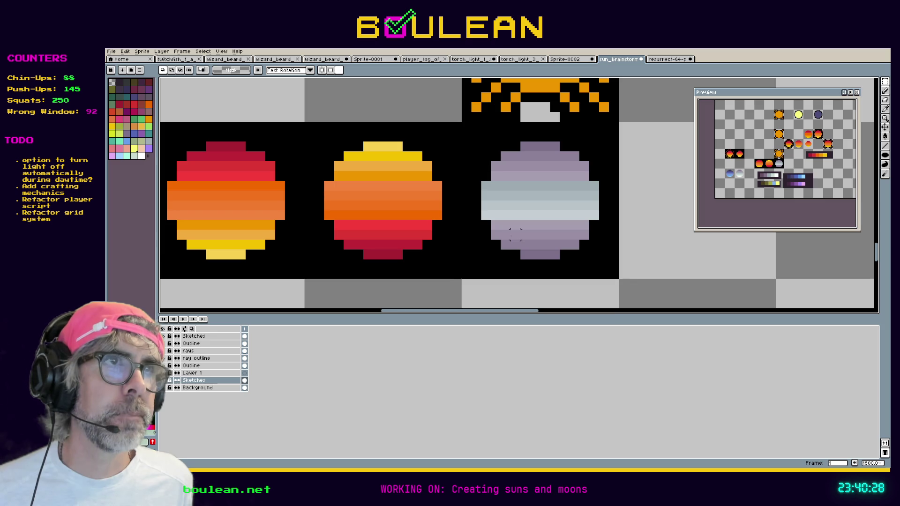
# - Sample the moon colour, raise its HSV saturation to 20, and fill two pale bands purple-grey
pyautogui.press('i')
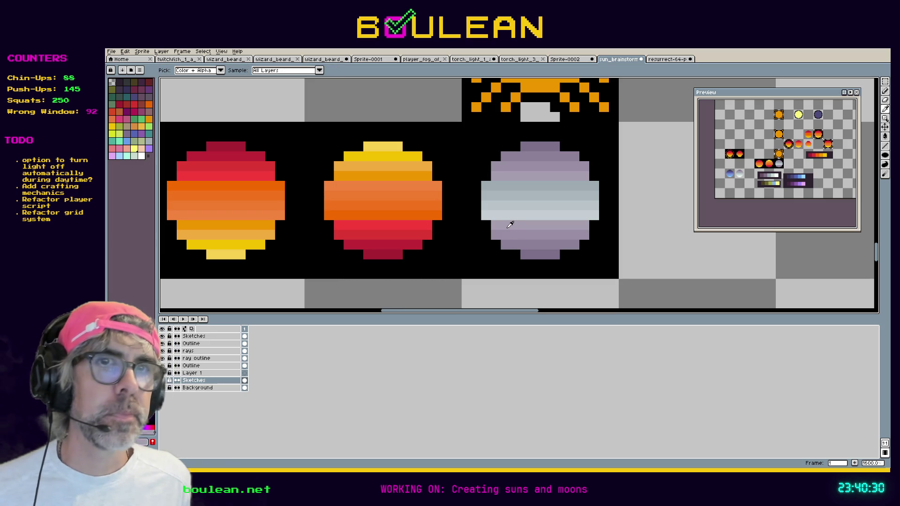
pyautogui.click(142, 442)
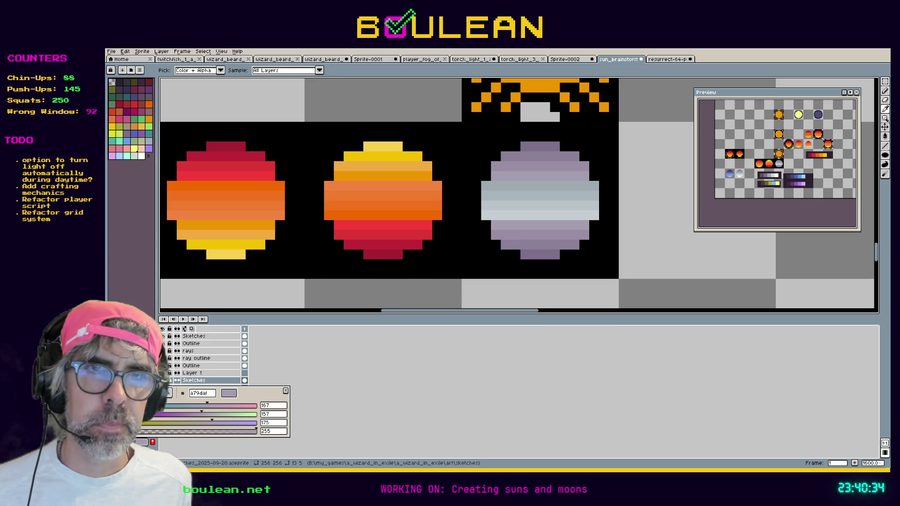
pyautogui.click(127, 393)
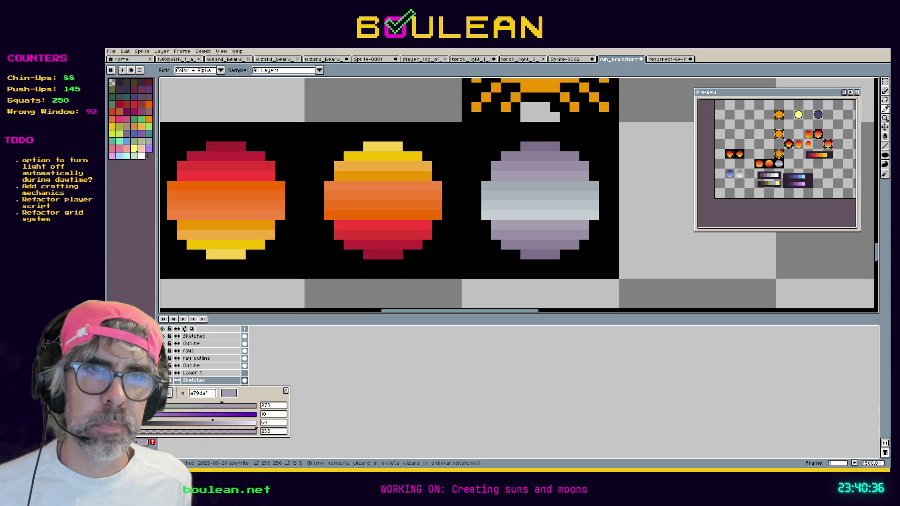
pyautogui.click(264, 415)
pyautogui.write('20')
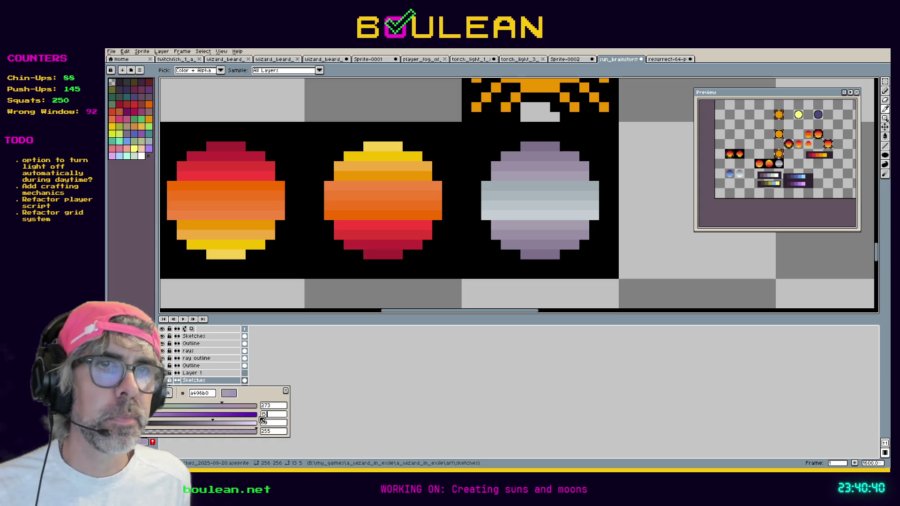
pyautogui.press('Return')
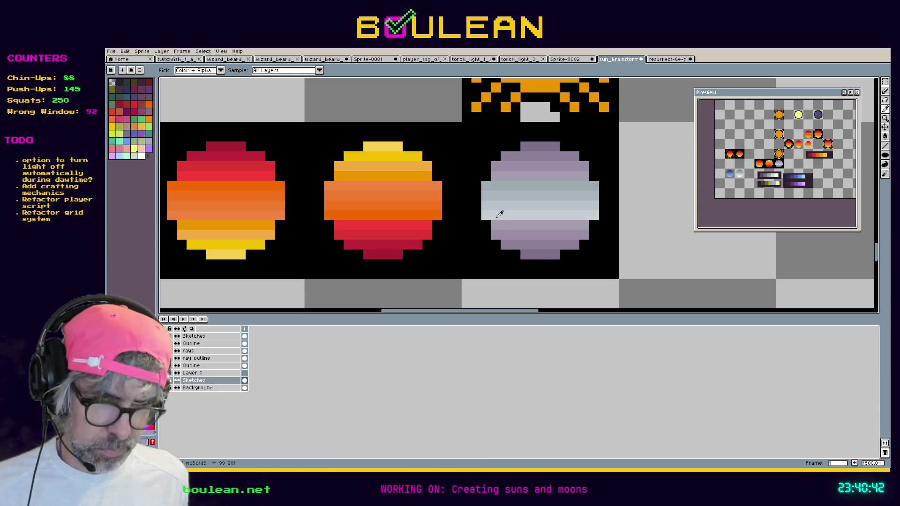
pyautogui.press('g')
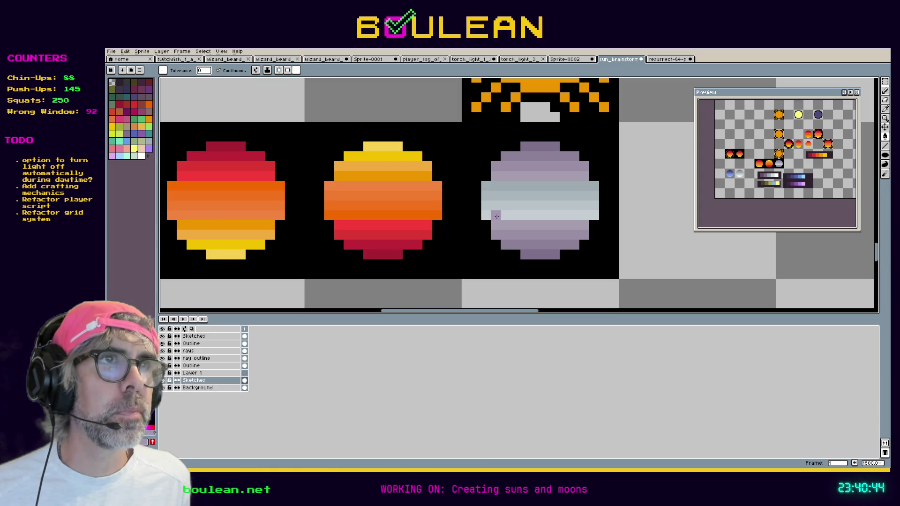
pyautogui.click(497, 216)
pyautogui.click(496, 187)
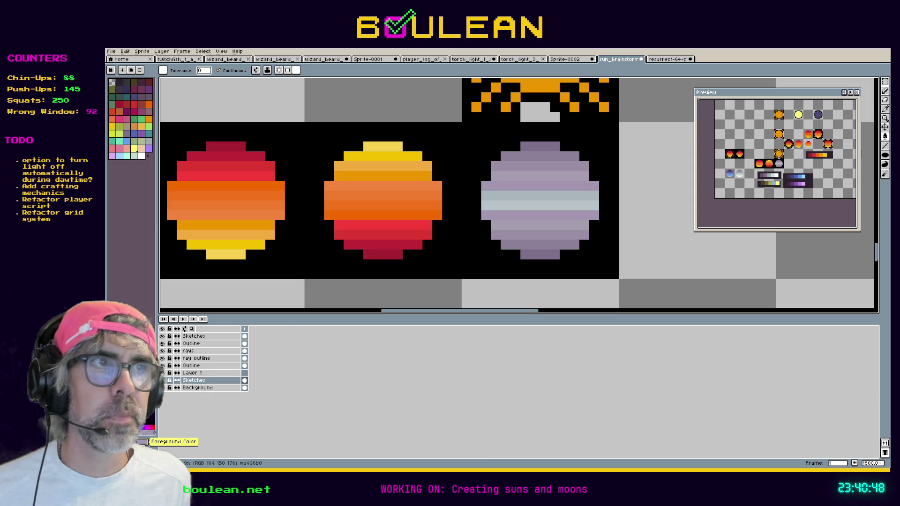
# - Fill the remaining pale middle bands and gaps of the moon with purple-grey
pyautogui.click(152, 441)
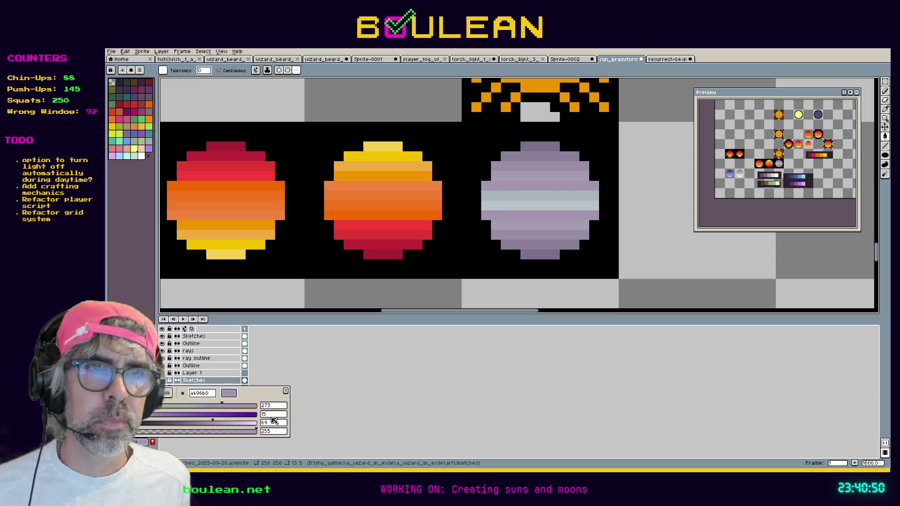
pyautogui.press('Escape')
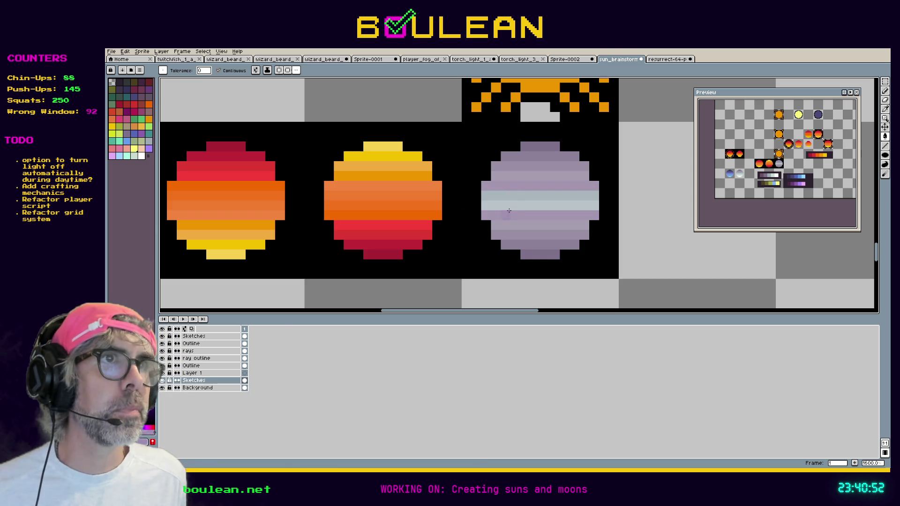
pyautogui.click(506, 196)
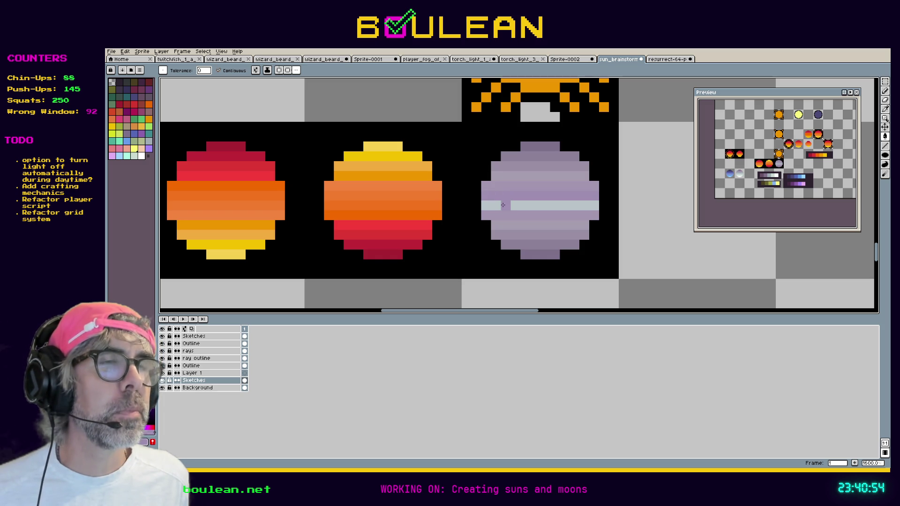
pyautogui.click(503, 205)
pyautogui.click(142, 442)
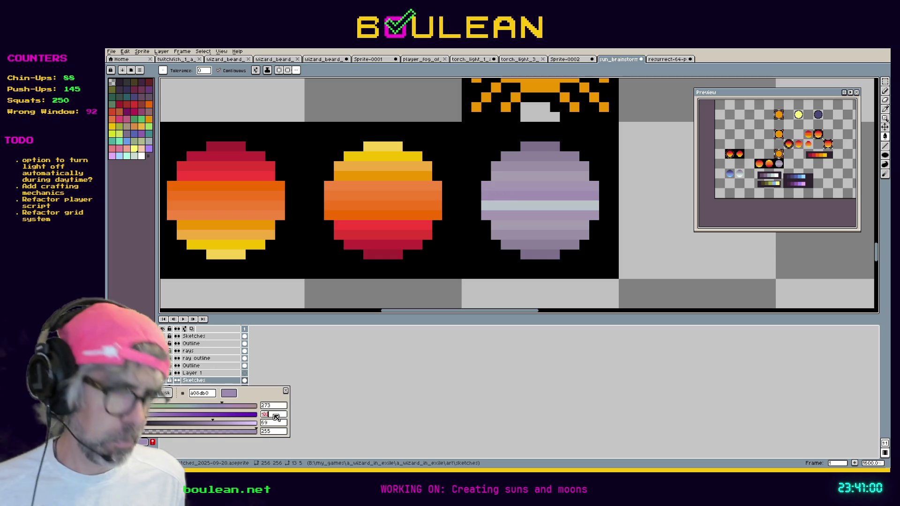
pyautogui.click(475, 298)
pyautogui.click(498, 207)
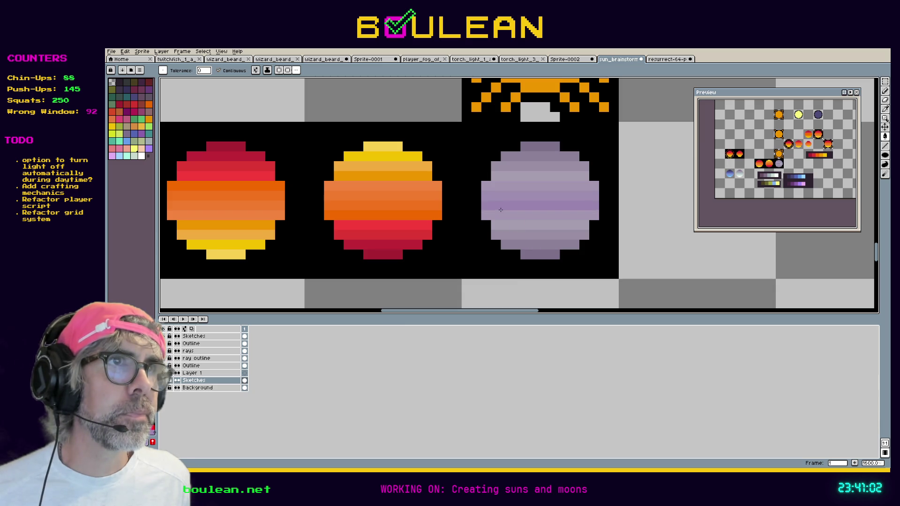
pyautogui.scroll(-1, 453, 265)
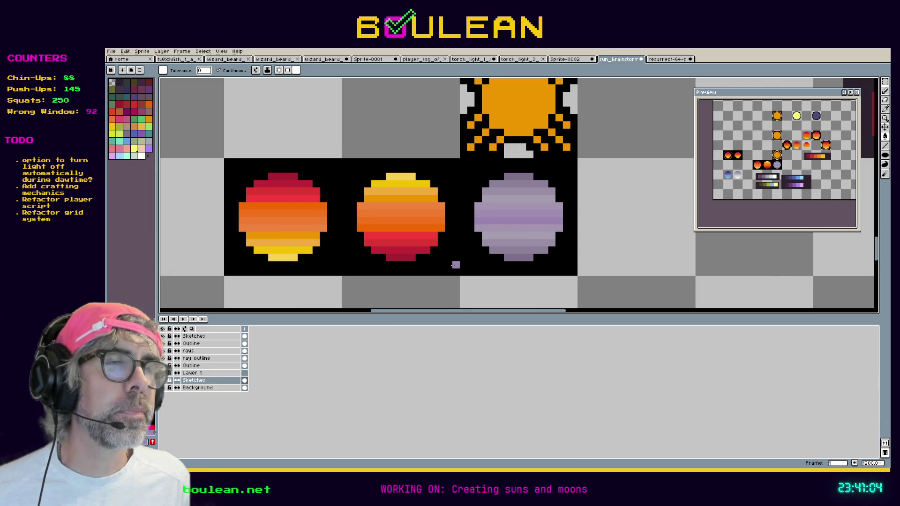
# - Centre the row of suns and moon, then hide and reshow the black Background layer to compare
pyautogui.scroll(-1, 454, 266)
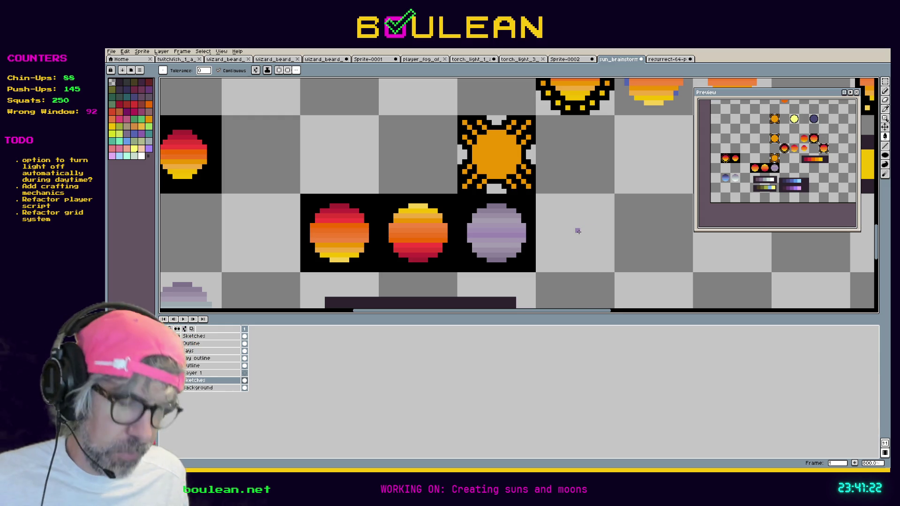
pyautogui.press('m')
pyautogui.moveTo(577, 231); pyautogui.dragTo(582, 235)
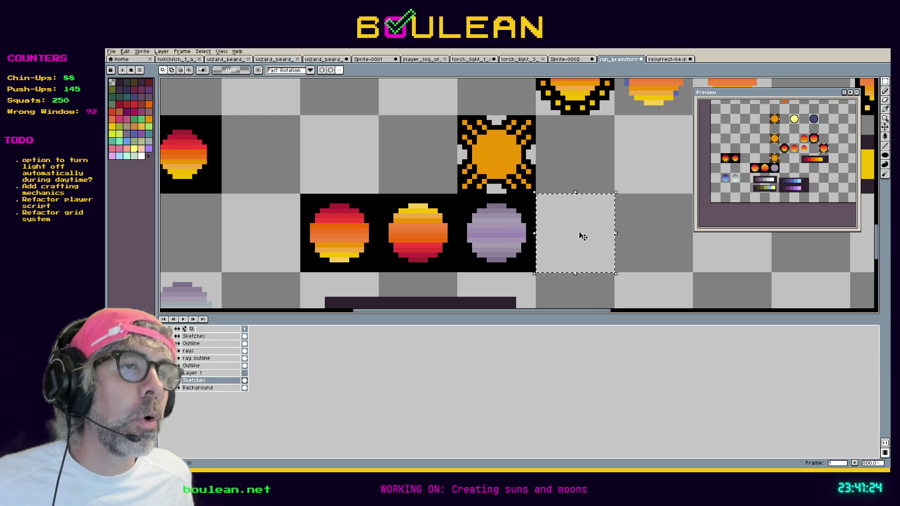
pyautogui.click(578, 230)
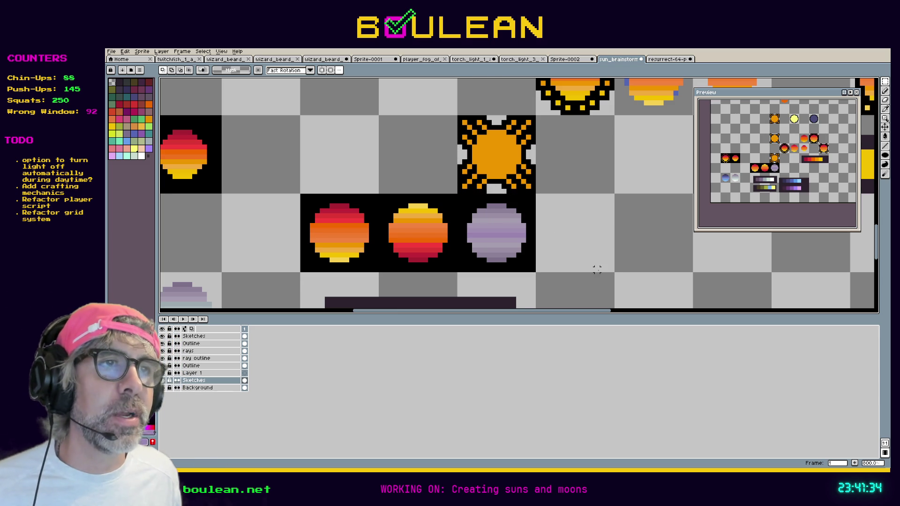
pyautogui.scroll(3, 597, 270)
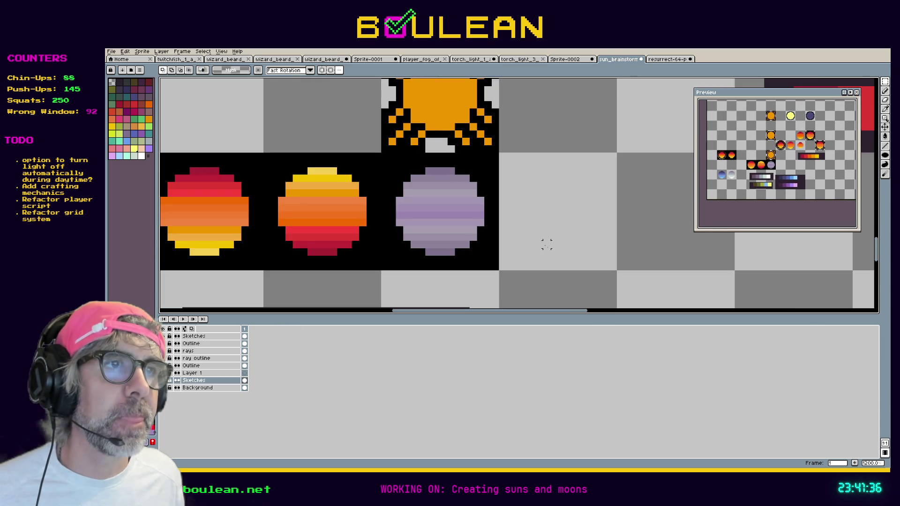
pyautogui.moveTo(538, 241); pyautogui.dragTo(634, 253)
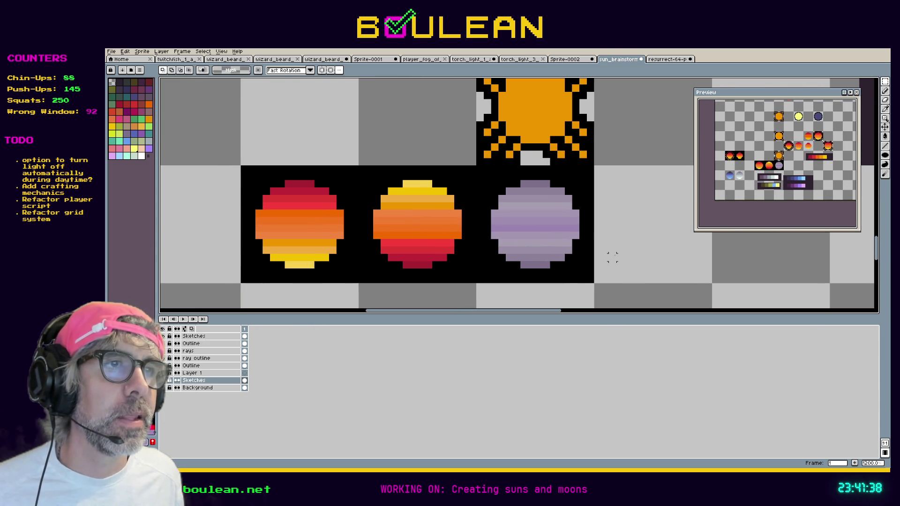
pyautogui.scroll(-2, 613, 257)
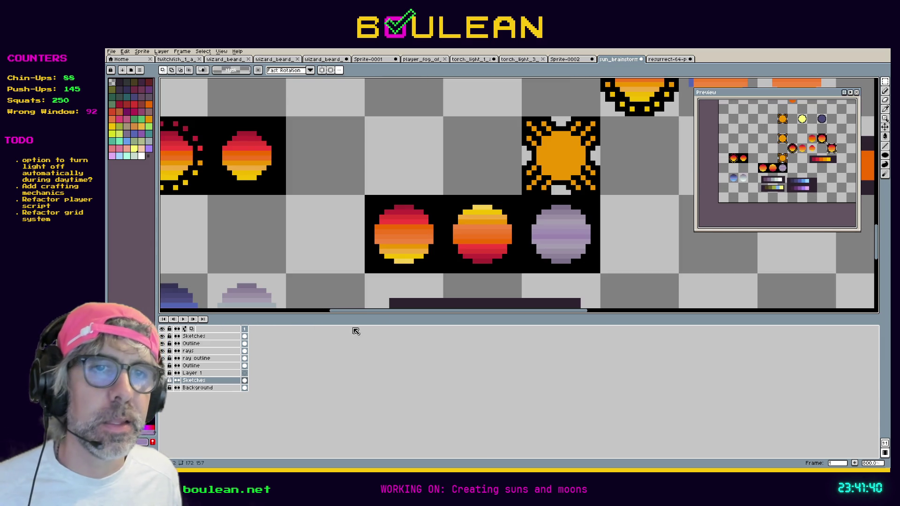
pyautogui.click(163, 388)
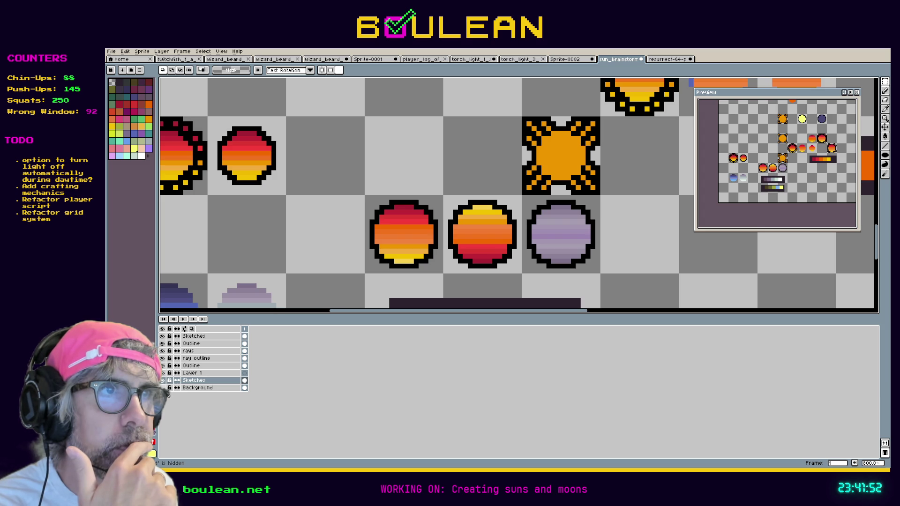
pyautogui.click(163, 388)
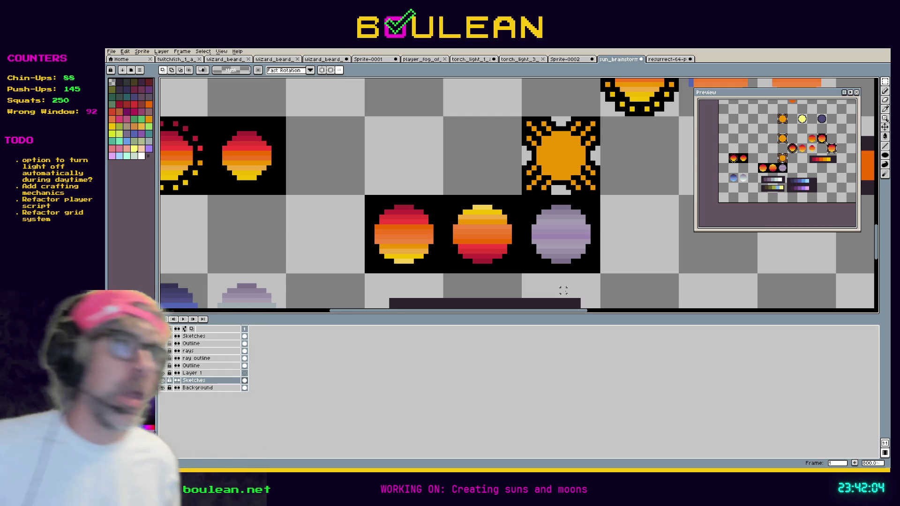
pyautogui.scroll(1, 563, 290)
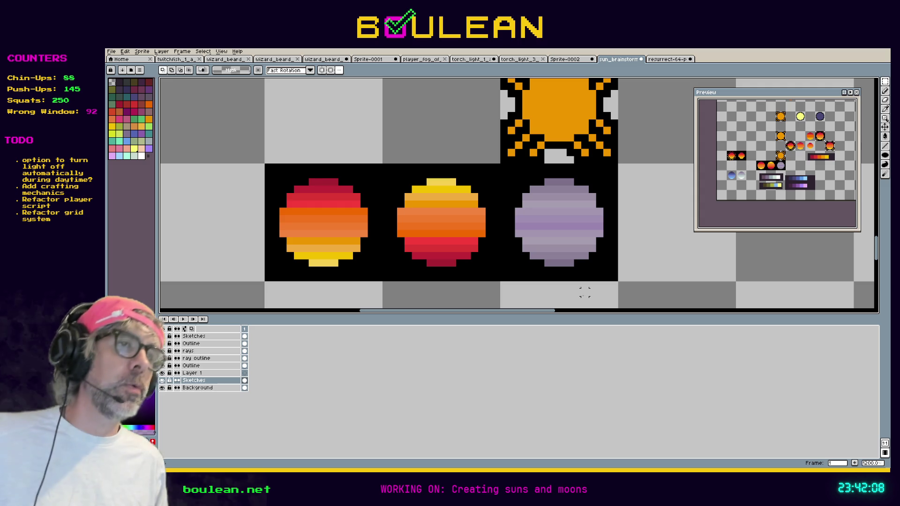
pyautogui.scroll(-2, 575, 267)
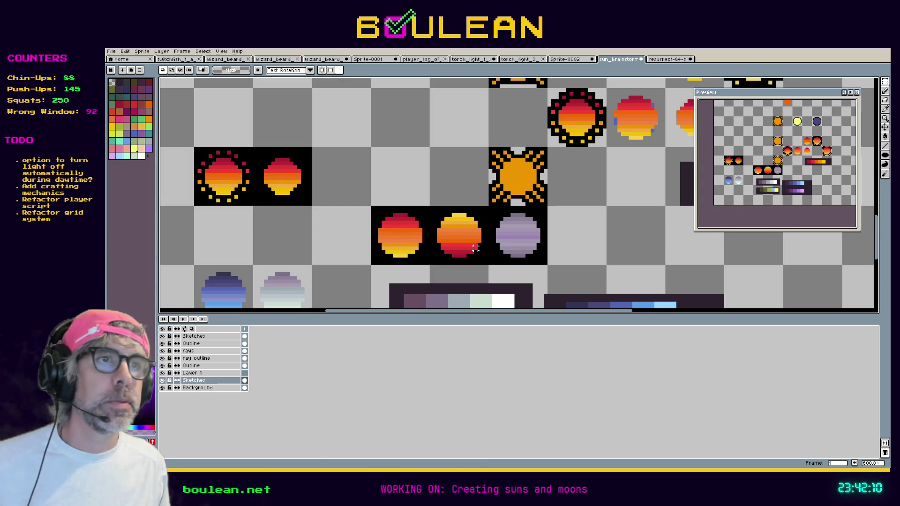
# - Add a new layer, Layer 2, above the Sketches layer
pyautogui.moveTo(589, 263)
pyautogui.mouseDown()
pyautogui.moveTo(595, 169)
pyautogui.moveTo(586, 173)
pyautogui.mouseUp()
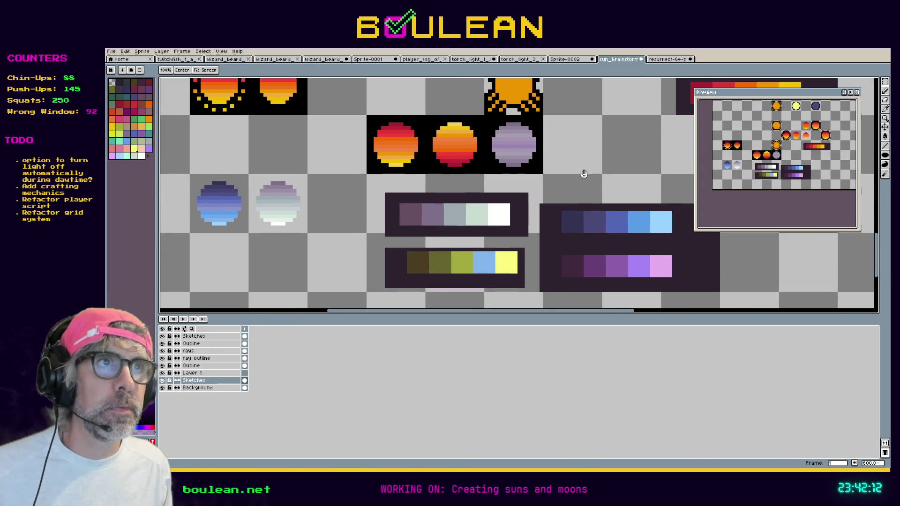
pyautogui.rightClick(197, 381)
pyautogui.moveTo(226, 395)
pyautogui.click(263, 395)
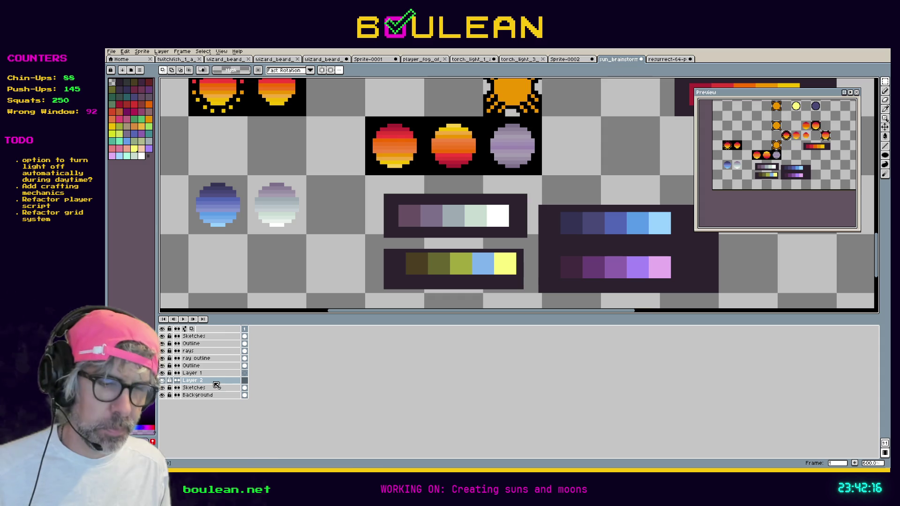
# - Sample the pale yellow colour, paint a trial highlight on the lavender moon's lower edge, then undo it
pyautogui.press('i')
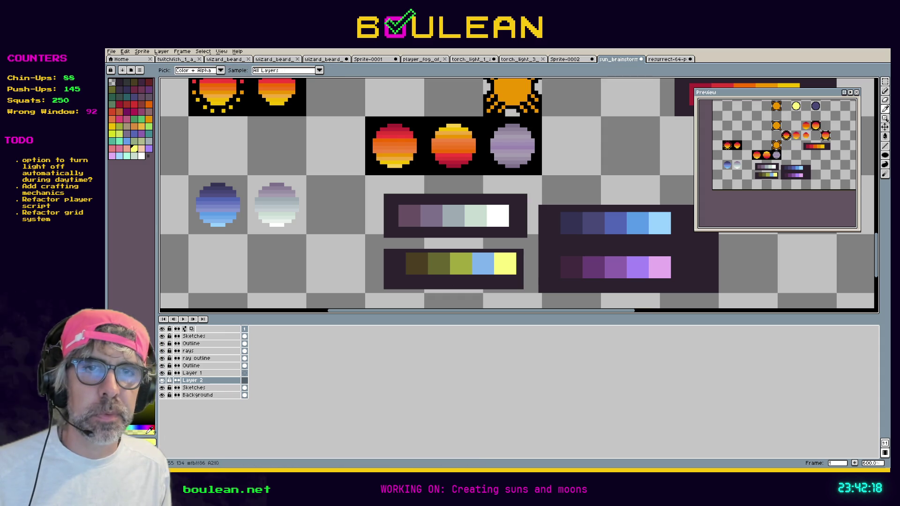
pyautogui.click(148, 442)
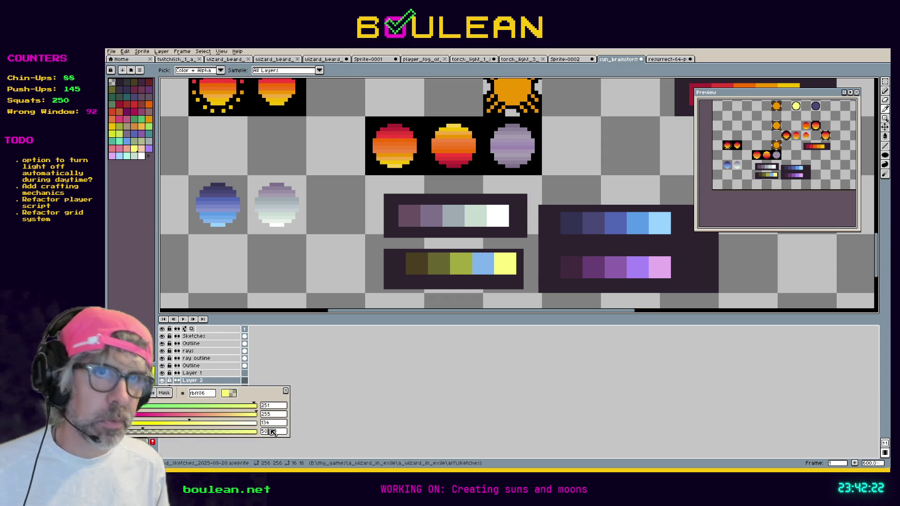
pyautogui.press('Escape')
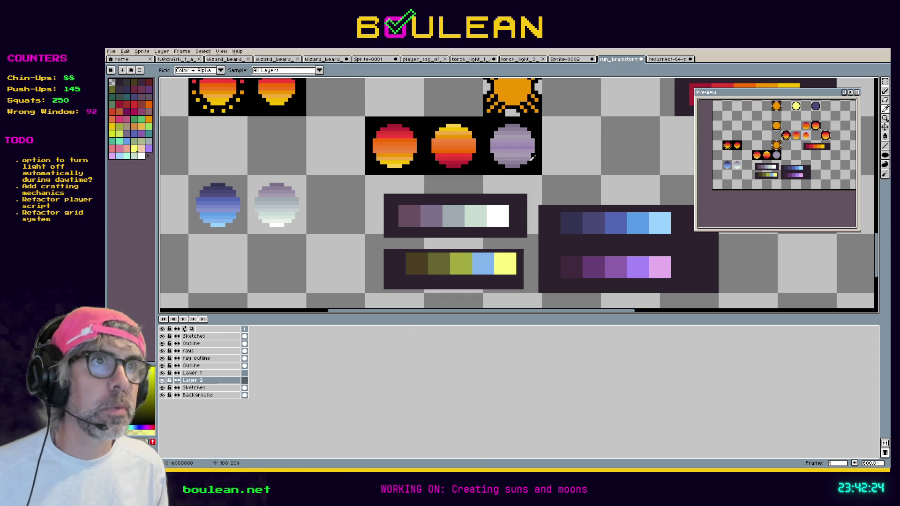
pyautogui.press('b')
pyautogui.scroll(3, 519, 164)
pyautogui.scroll(3, 519, 165)
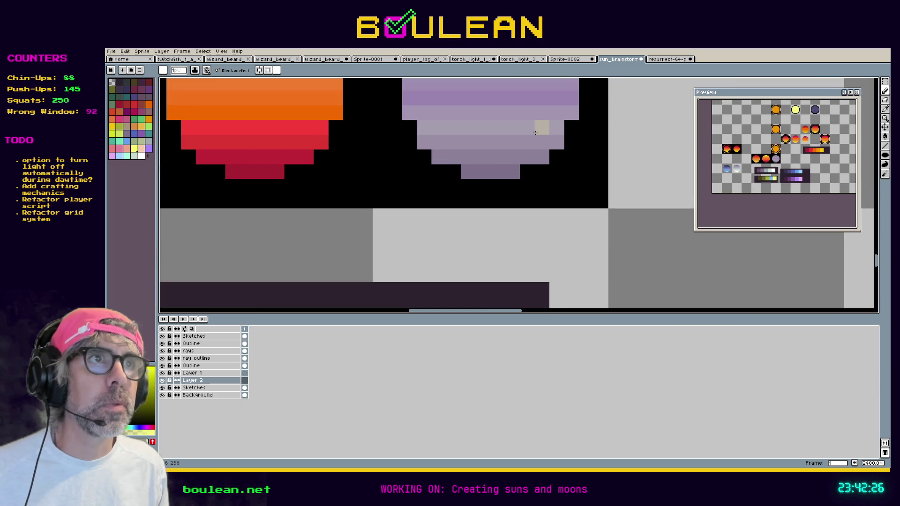
pyautogui.scroll(-3, 530, 133)
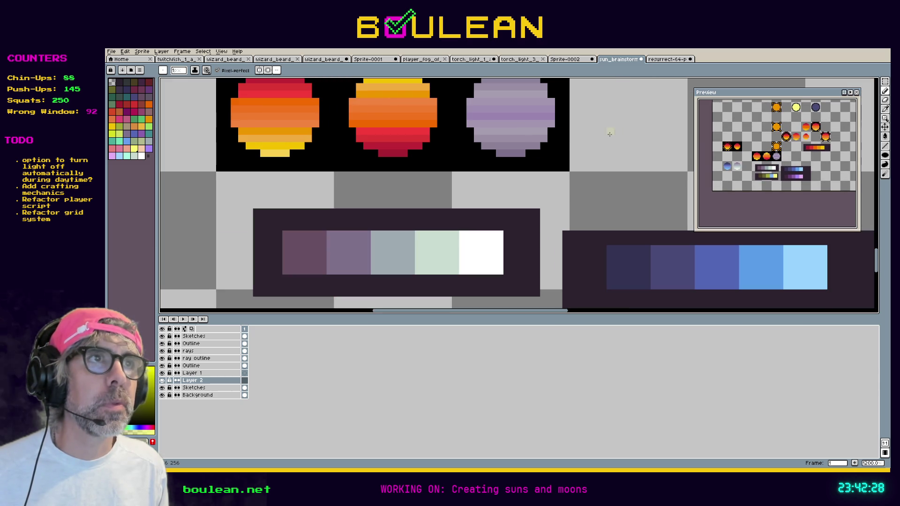
pyautogui.scroll(1, 613, 134)
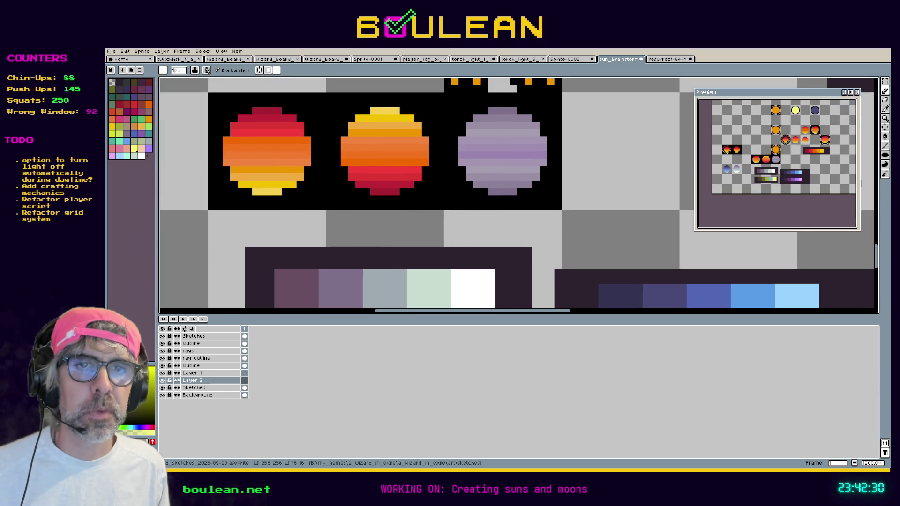
pyautogui.click(139, 442)
pyautogui.doubleClick(274, 431)
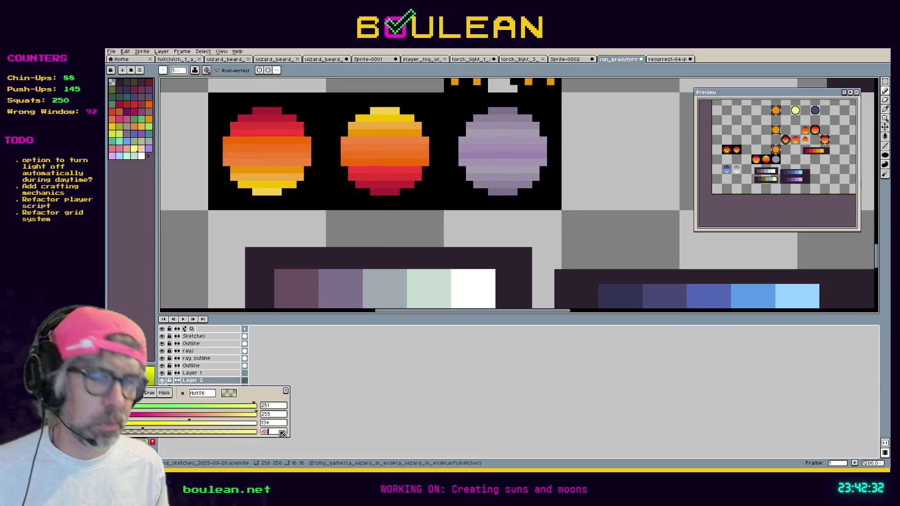
pyautogui.press('Return')
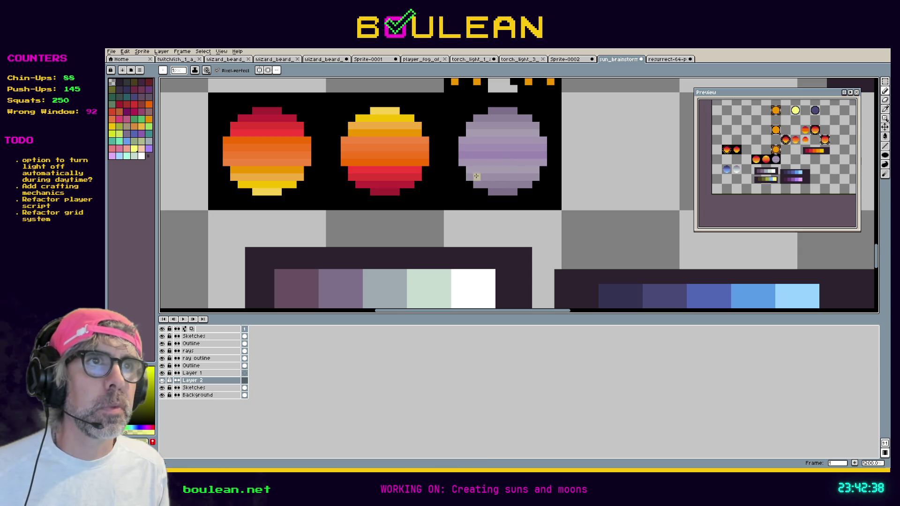
pyautogui.moveTo(492, 192); pyautogui.dragTo(515, 187)
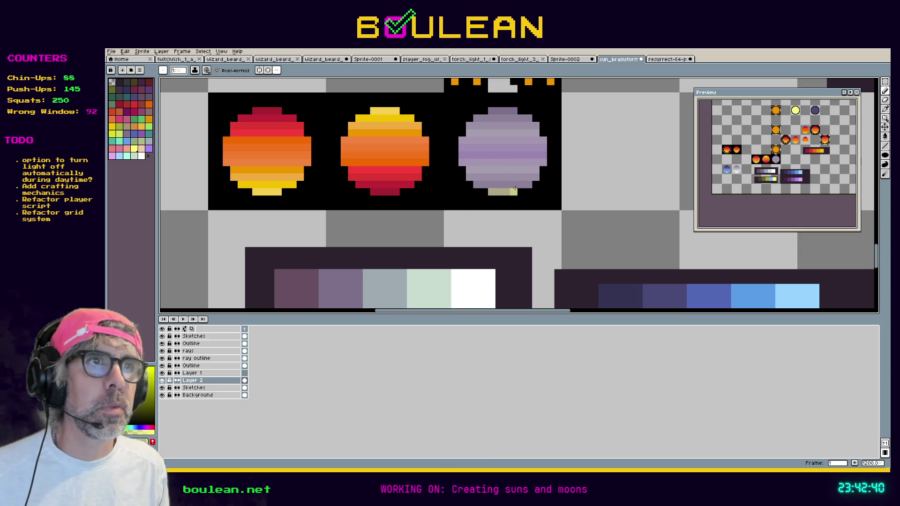
pyautogui.click(530, 186)
pyautogui.hotkey('ctrl', 'z')
pyautogui.hotkey('ctrl', 'z')
pyautogui.hotkey('ctrl', 'z')
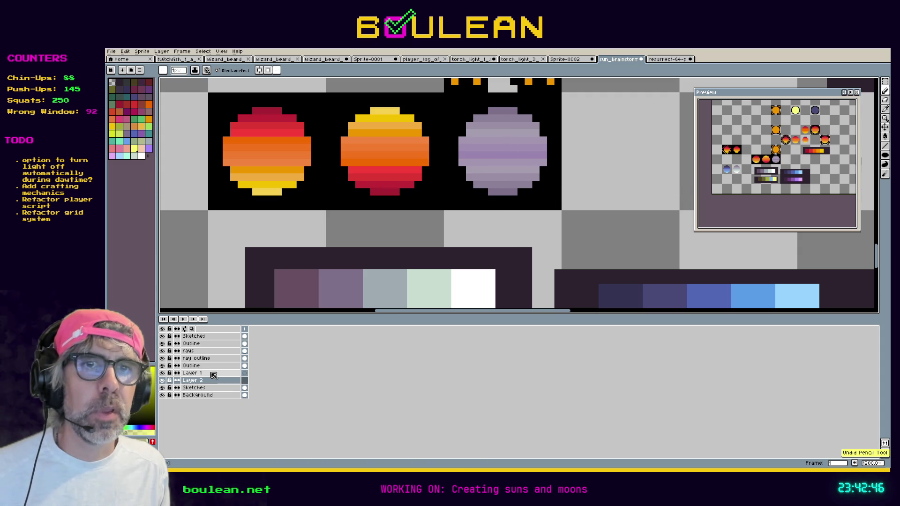
# - Set the foreground colour's alpha to 150
pyautogui.click(140, 442)
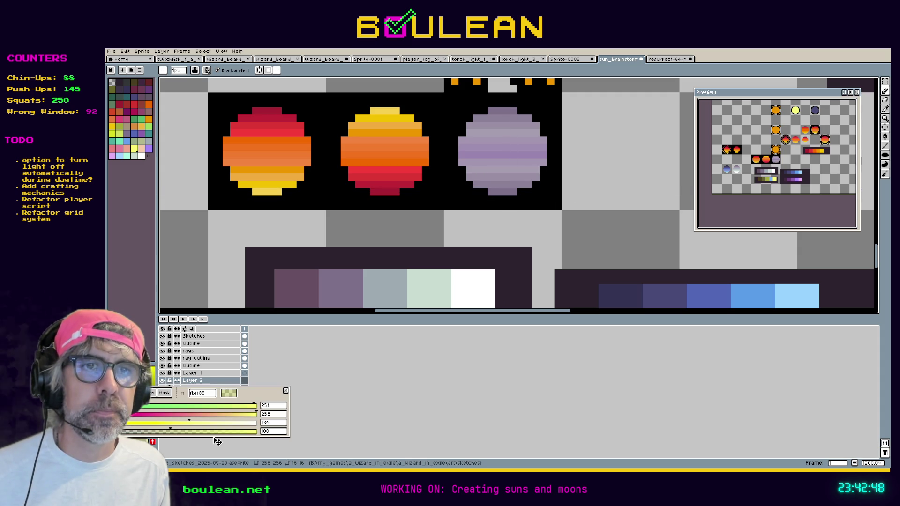
pyautogui.click(274, 432)
pyautogui.write('150')
pyautogui.press('Return')
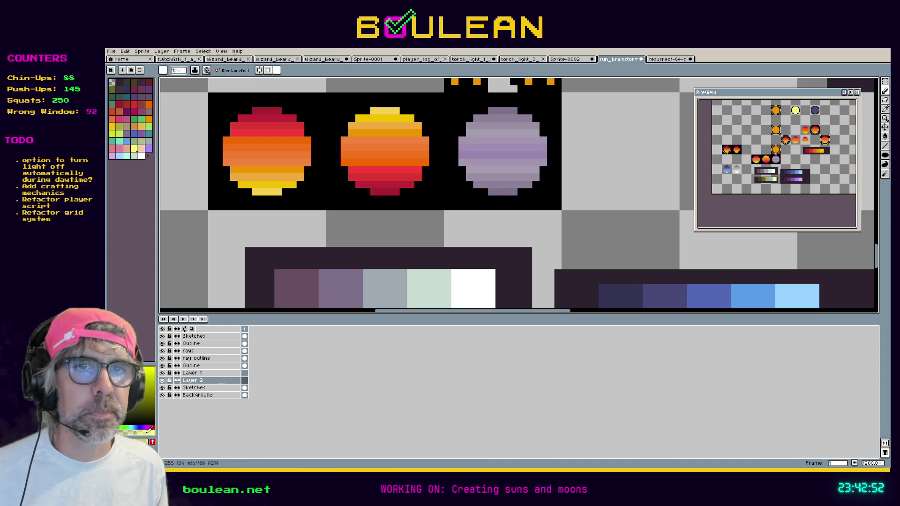
# - Recheck the colour settings to confirm the pale yellow keeps alpha 150
pyautogui.click(134, 442)
pyautogui.click(299, 424)
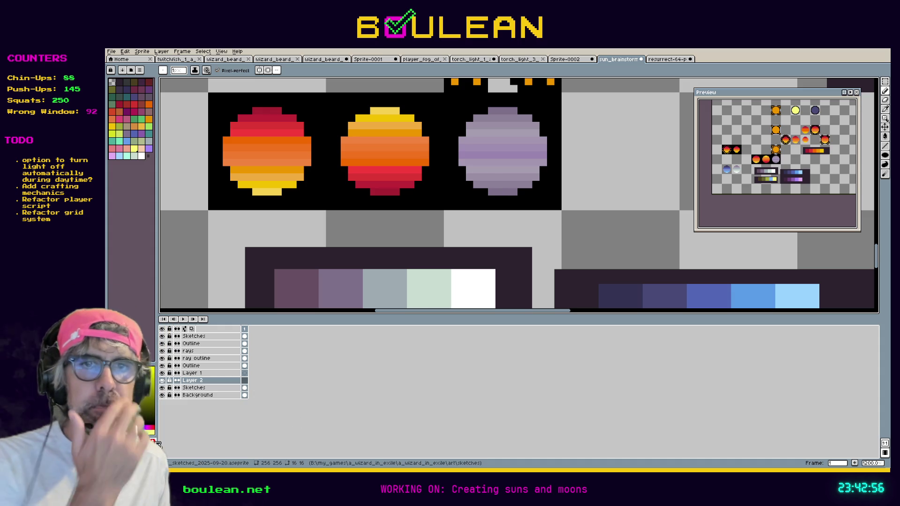
pyautogui.click(134, 441)
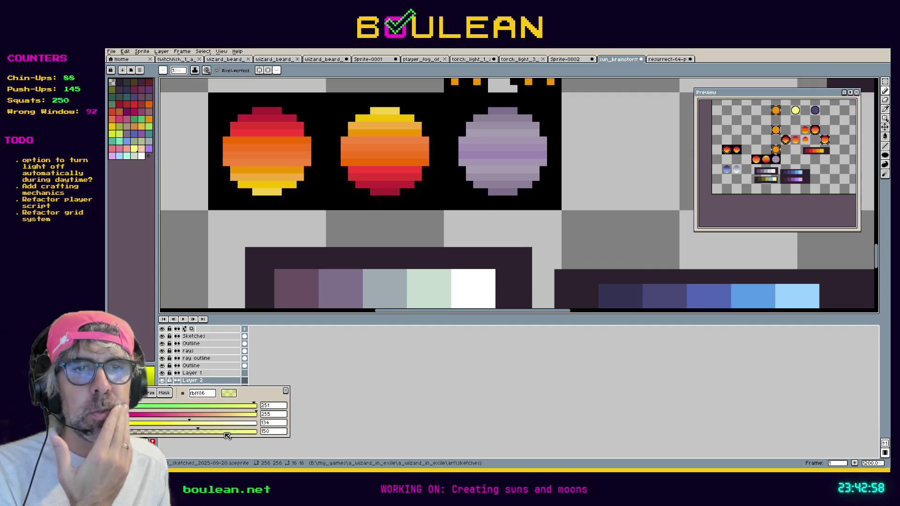
pyautogui.click(271, 432)
pyautogui.press('Return')
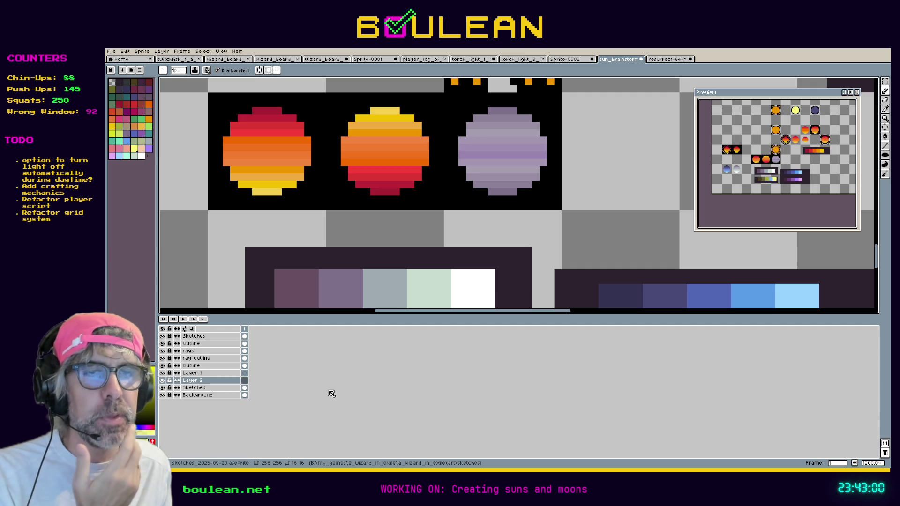
pyautogui.click(134, 441)
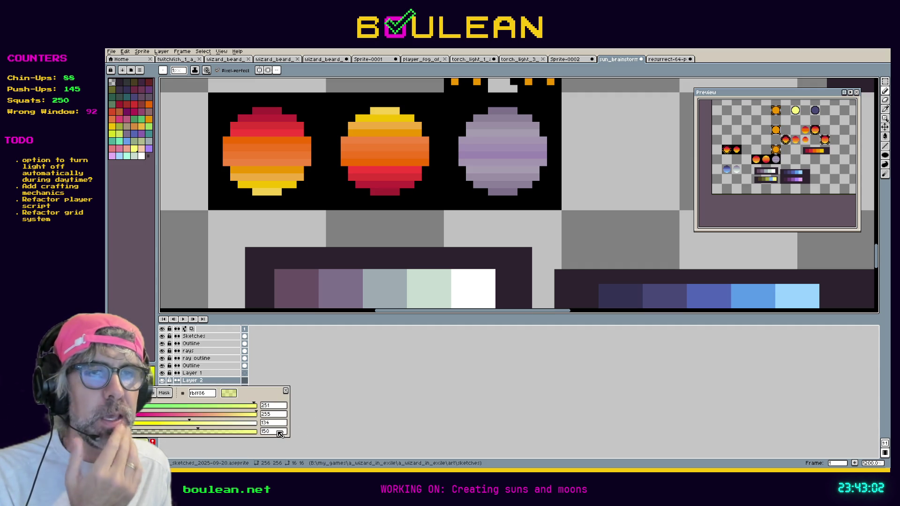
pyautogui.press('Escape')
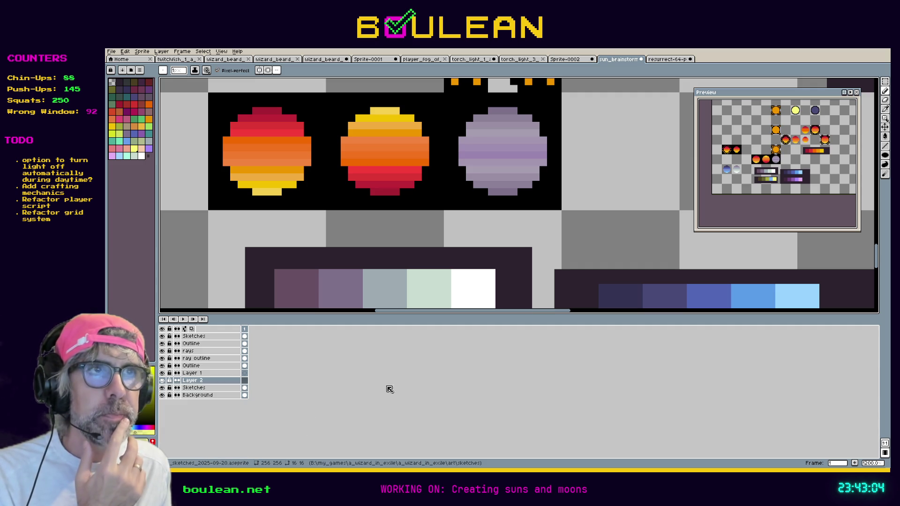
# - Bring the row of suns and moon into view and save the sprite sheet with Ctrl+S
pyautogui.scroll(-2, 625, 191)
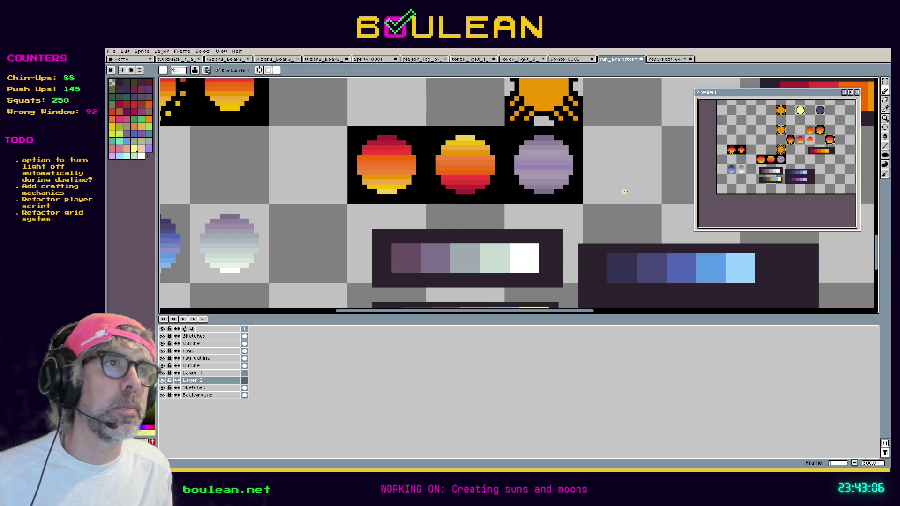
pyautogui.scroll(1, 625, 191)
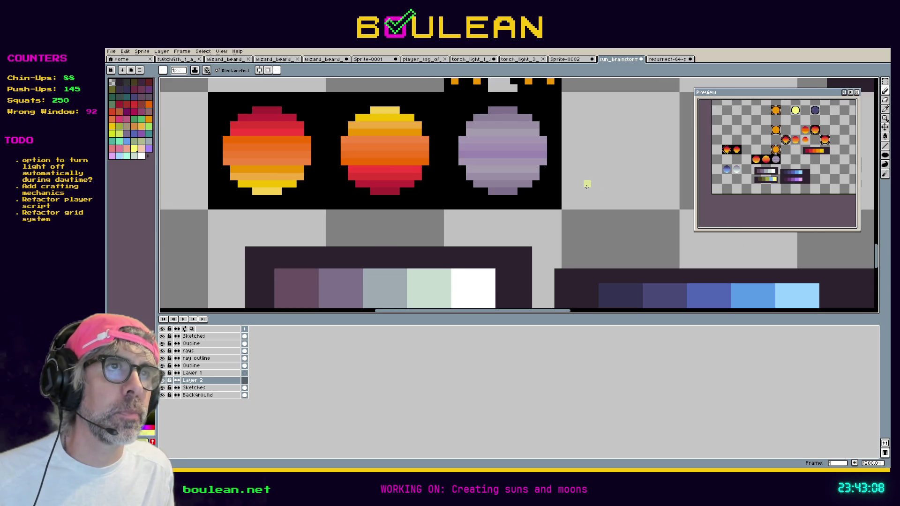
pyautogui.scroll(-1, 588, 186)
pyautogui.press('space')
pyautogui.moveTo(591, 171); pyautogui.dragTo(586, 231)
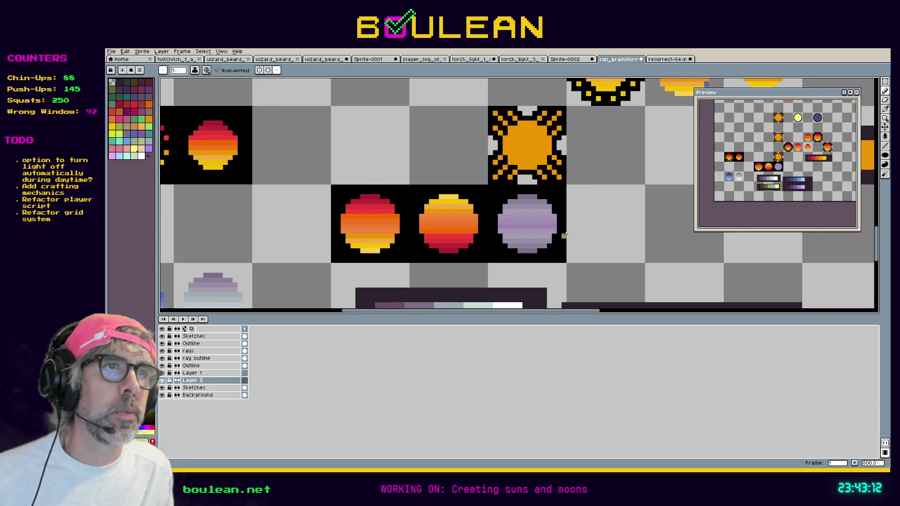
pyautogui.scroll(2, 565, 234)
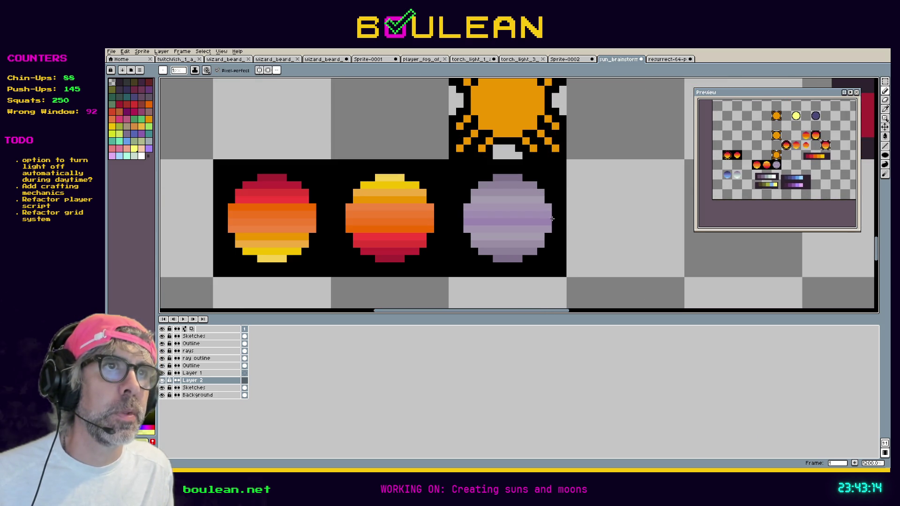
pyautogui.hotkey('ctrl', 's')
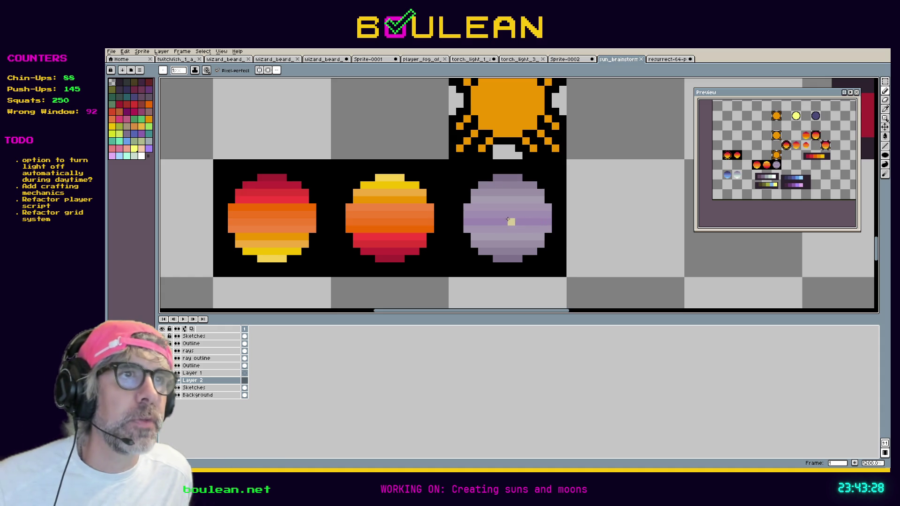
# - Zoom around the sheet and make the Sketches layer active
pyautogui.scroll(3, 506, 222)
pyautogui.scroll(-2, 514, 229)
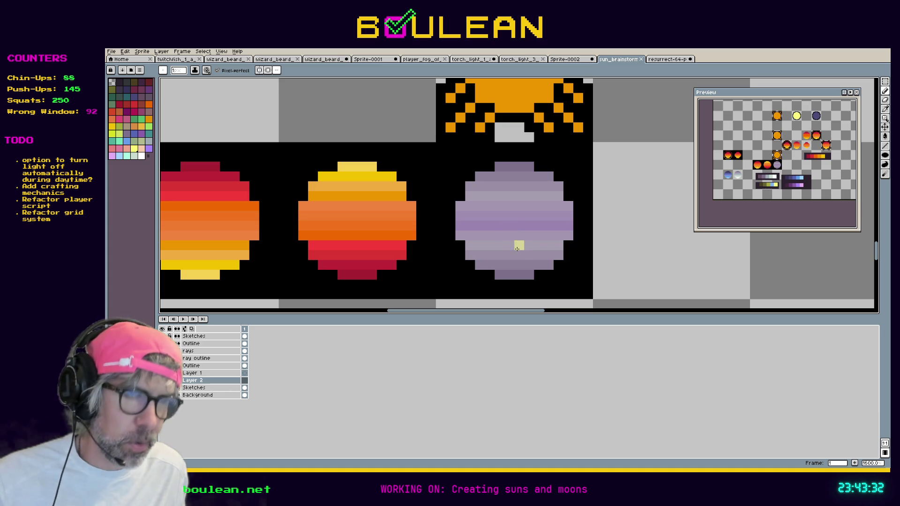
pyautogui.scroll(-1, 510, 246)
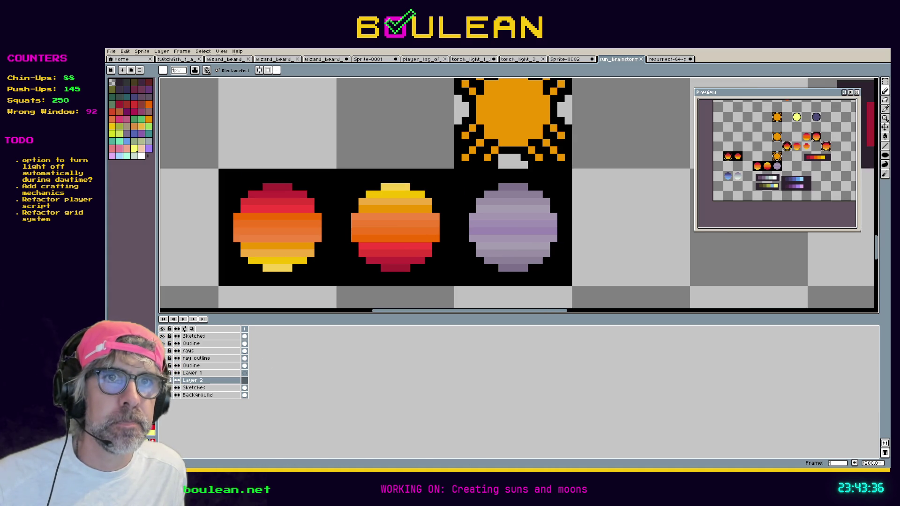
pyautogui.click(194, 388)
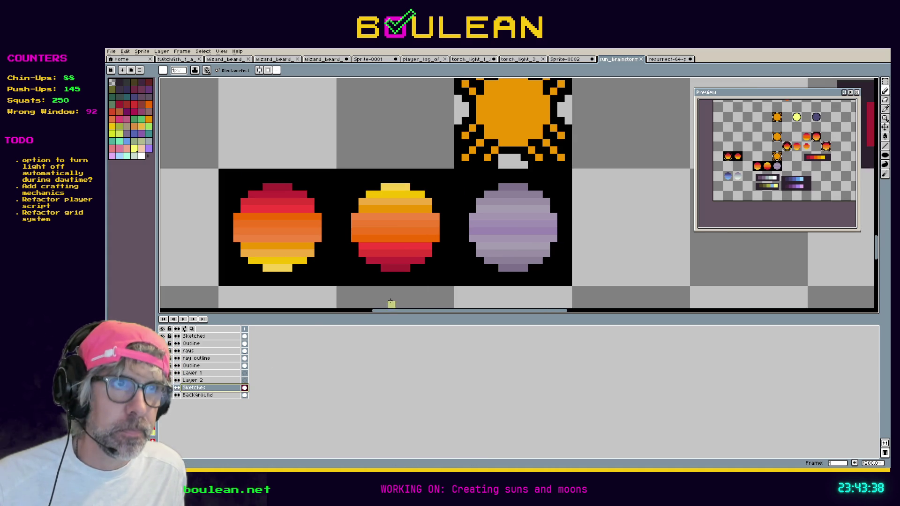
# - Move the lavender moon down beside the pale moon in the lower row
pyautogui.press('m')
pyautogui.click(559, 263)
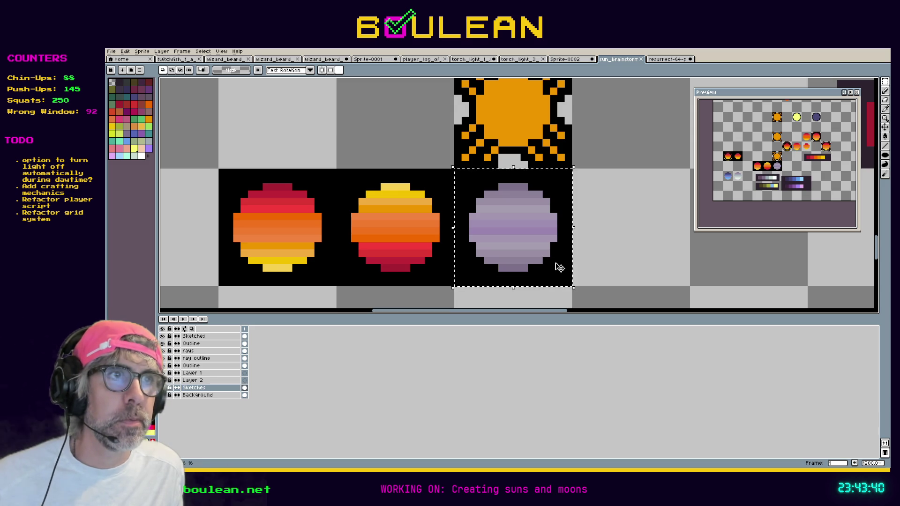
pyautogui.moveTo(354, 293); pyautogui.dragTo(549, 88)
pyautogui.moveTo(356, 112)
pyautogui.mouseDown()
pyautogui.moveTo(402, 153)
pyautogui.moveTo(449, 176)
pyautogui.mouseUp()
pyautogui.hotkey('ctrl', 't')
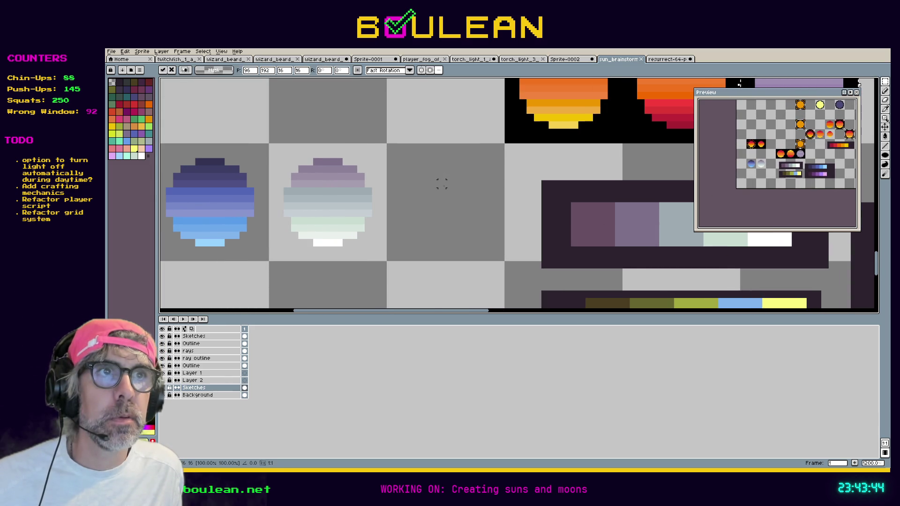
pyautogui.moveTo(567, 168); pyautogui.dragTo(422, 211)
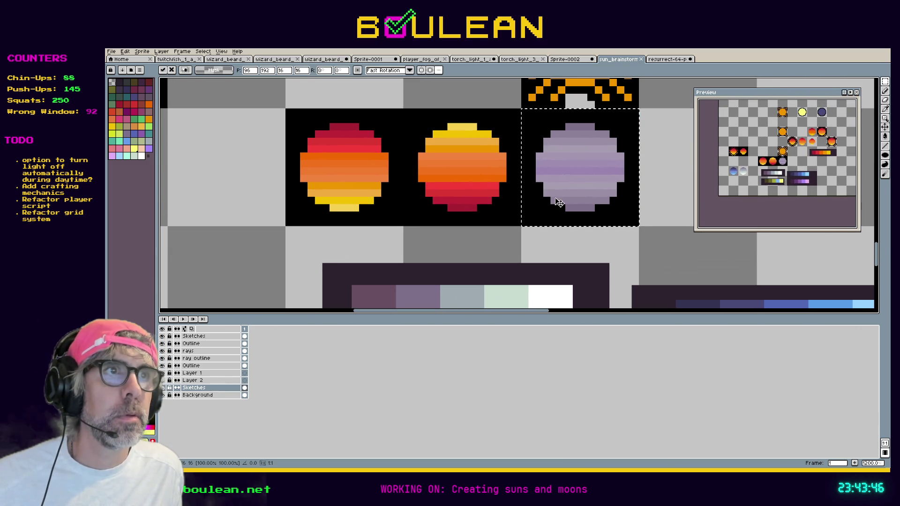
pyautogui.moveTo(573, 187)
pyautogui.mouseDown()
pyautogui.moveTo(457, 244)
pyautogui.moveTo(218, 269)
pyautogui.moveTo(344, 245)
pyautogui.moveTo(333, 247)
pyautogui.mouseUp()
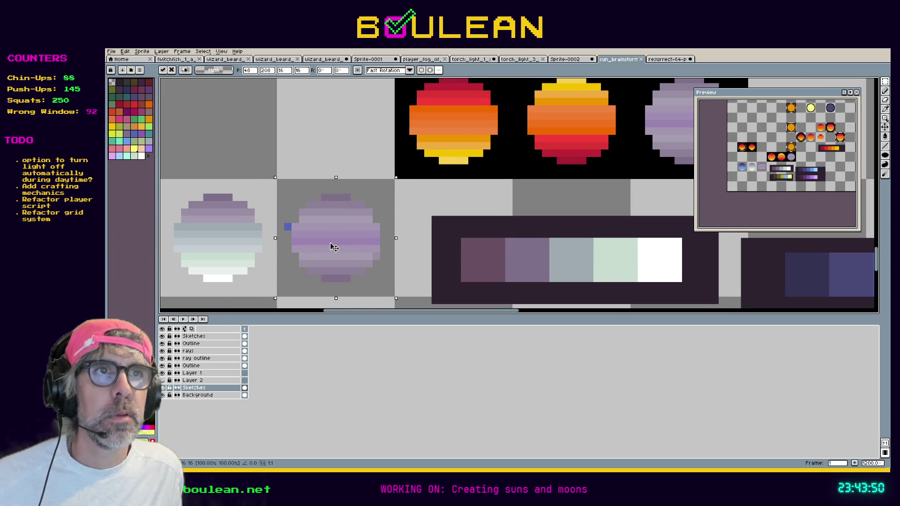
pyautogui.press('Return')
# - Zoom in on the moon and switch to the Eyedropper tool
pyautogui.press('b')
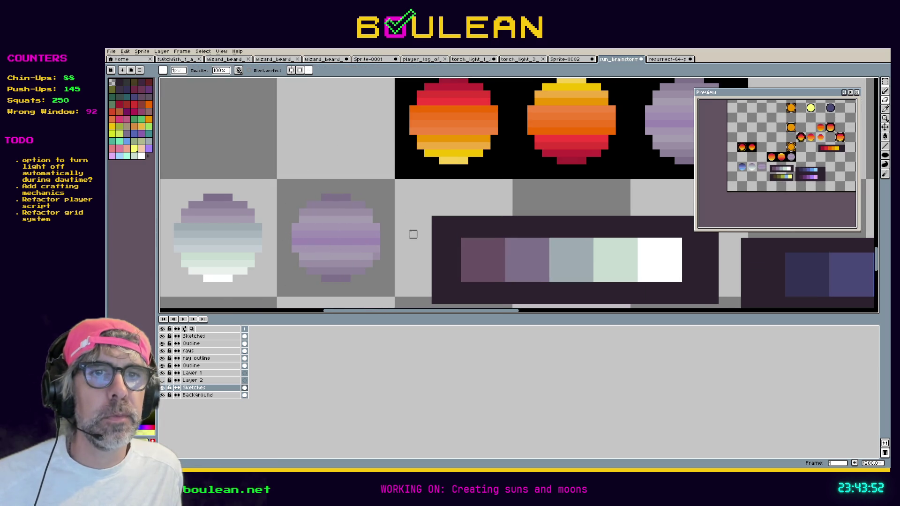
pyautogui.moveTo(630, 201); pyautogui.dragTo(464, 305)
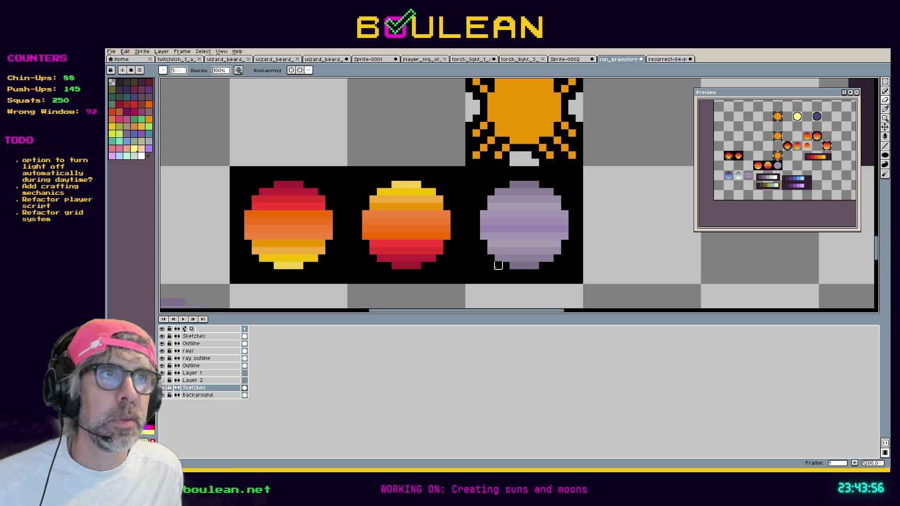
pyautogui.scroll(3, 505, 249)
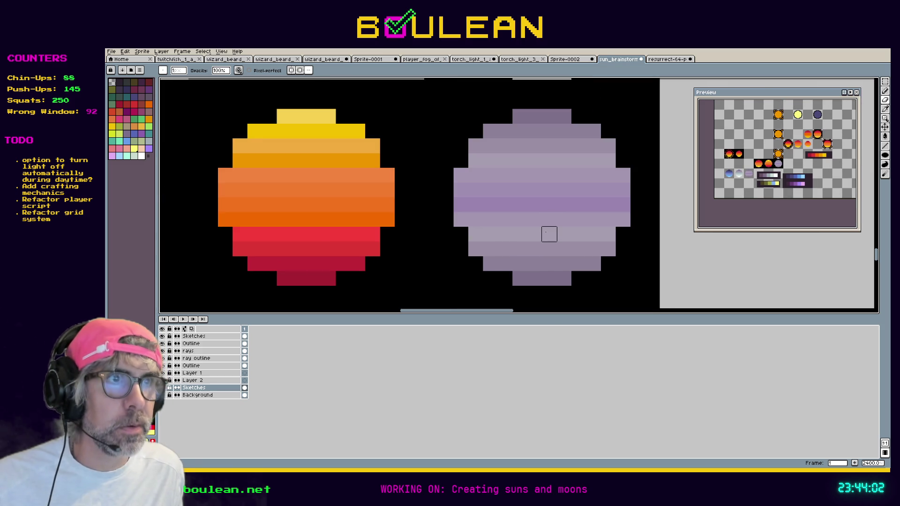
pyautogui.press('i')
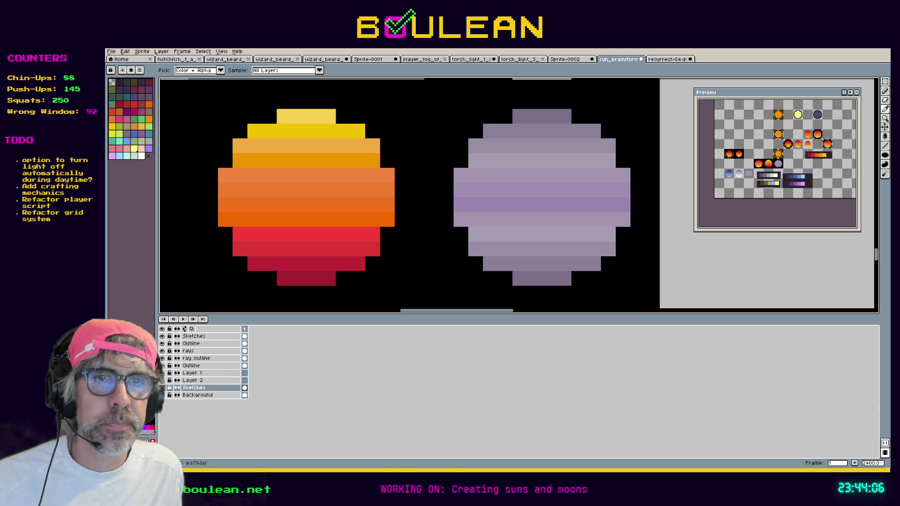
# - Raise the sampled lavender's HSV value to 70 and bucket-fill the moon's grey and purple rows with it
pyautogui.click(149, 428)
pyautogui.click(127, 393)
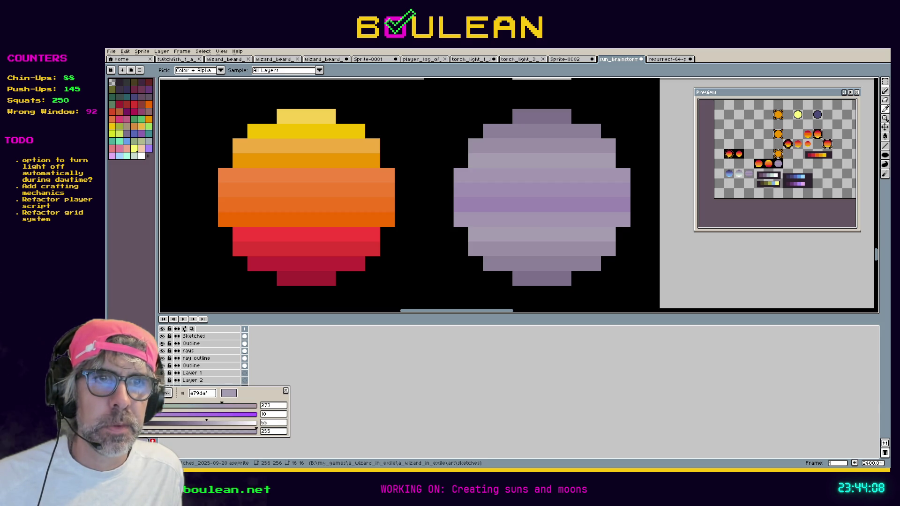
pyautogui.doubleClick(276, 424)
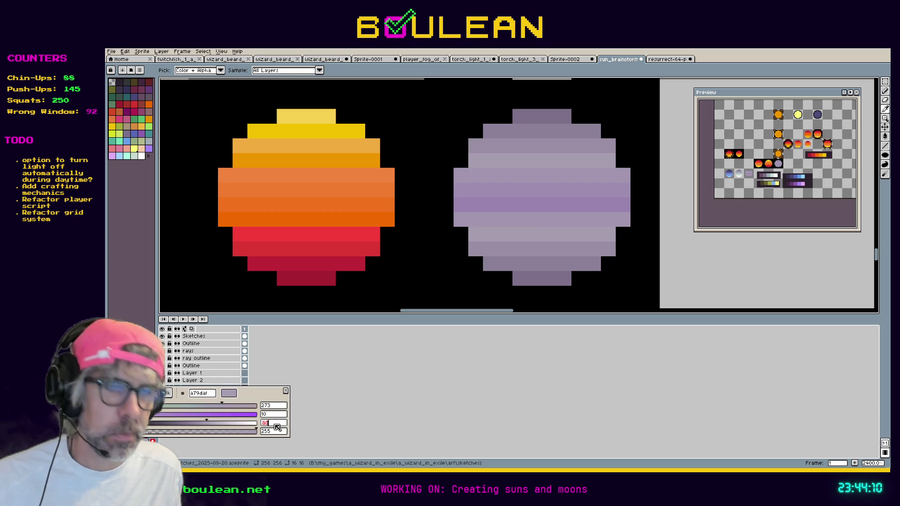
pyautogui.write('70')
pyautogui.press('Return')
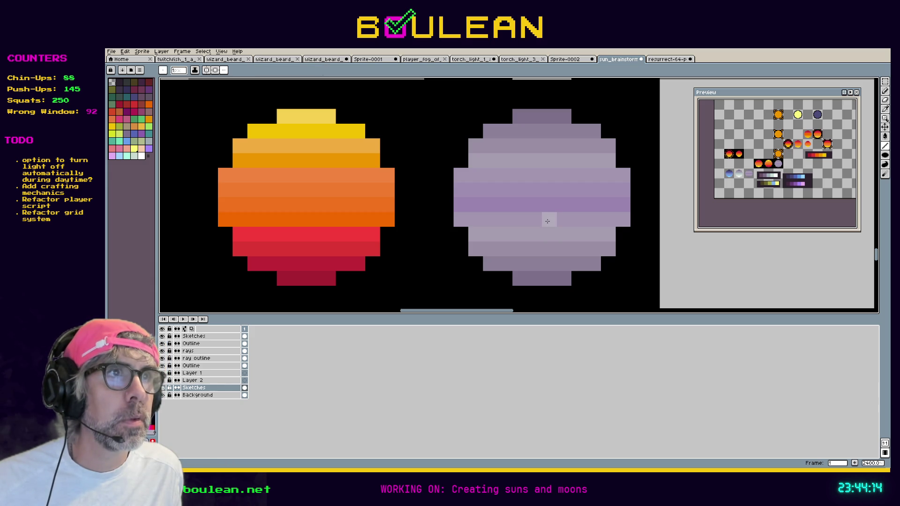
pyautogui.click(548, 221)
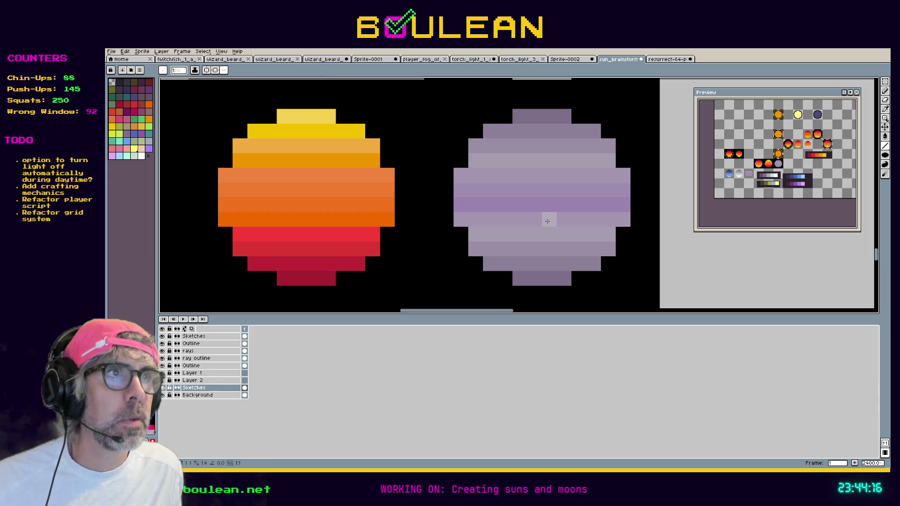
pyautogui.press('g')
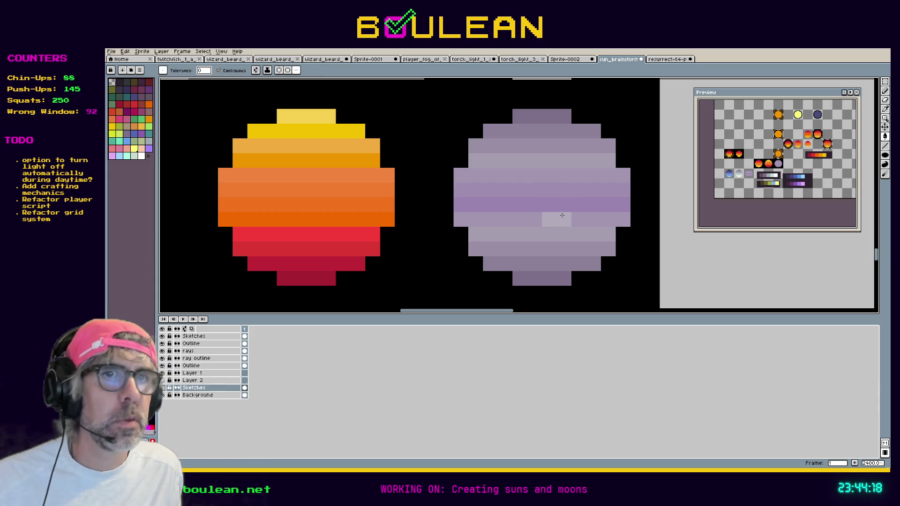
pyautogui.click(563, 219)
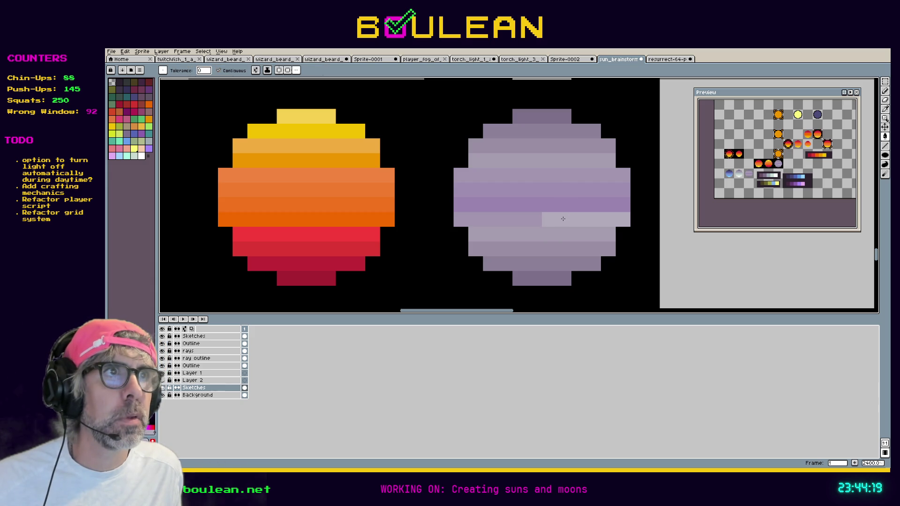
pyautogui.click(529, 217)
pyautogui.click(535, 175)
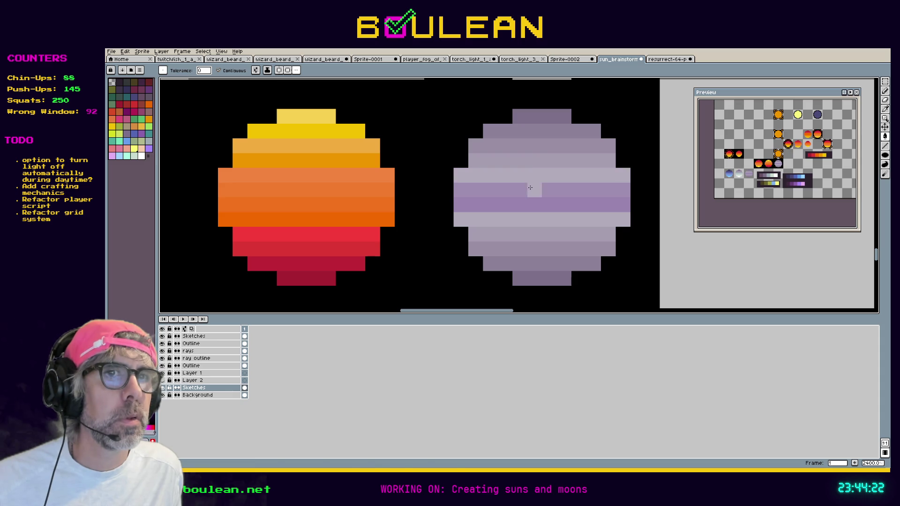
# - Brighten the lavender to value 80 and fill the row below the moon's centre
pyautogui.click(149, 428)
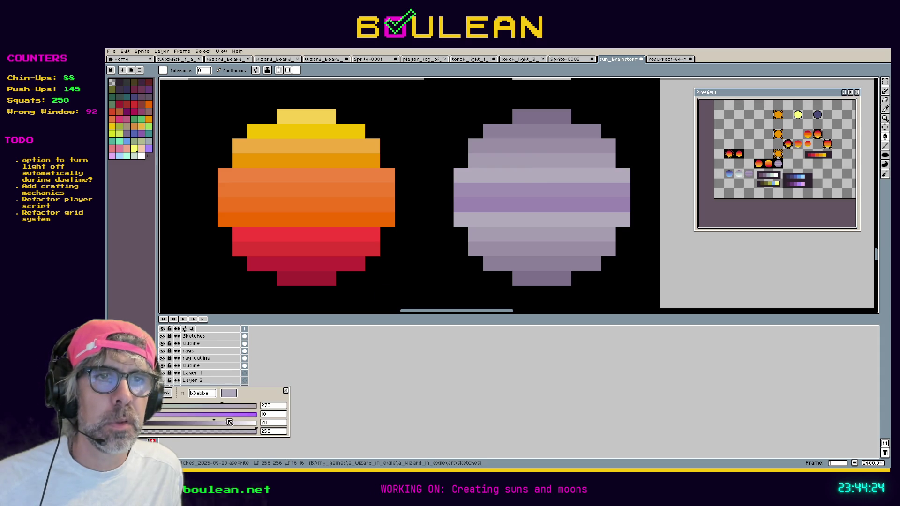
pyautogui.click(274, 424)
pyautogui.write('80')
pyautogui.press('Return')
pyautogui.click(519, 210)
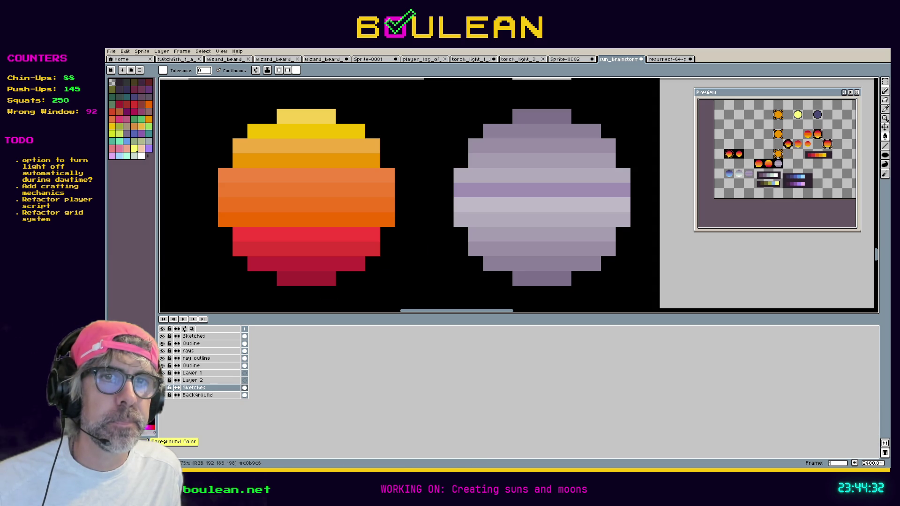
# - Raise the value to 85 and fill the row below centre and the central purple band with it
pyautogui.click(149, 433)
pyautogui.doubleClick(268, 423)
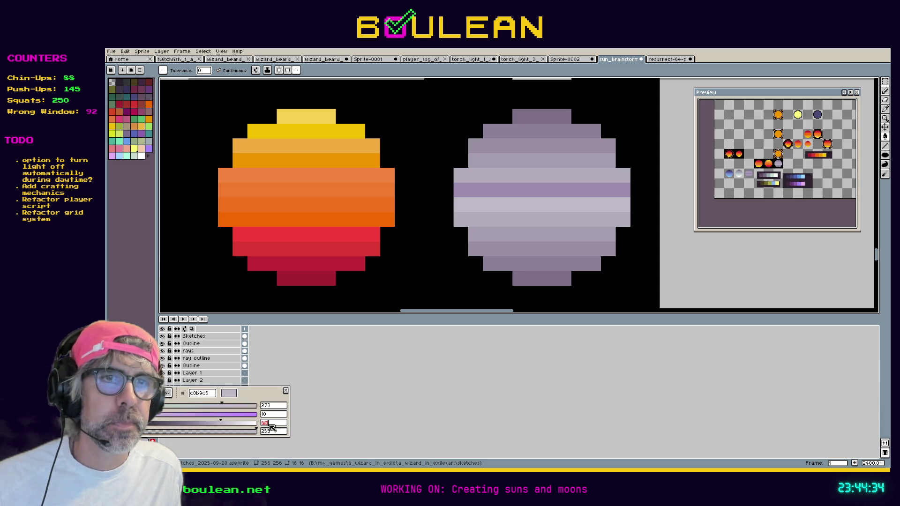
pyautogui.write('85')
pyautogui.press('Return')
pyautogui.click(497, 195)
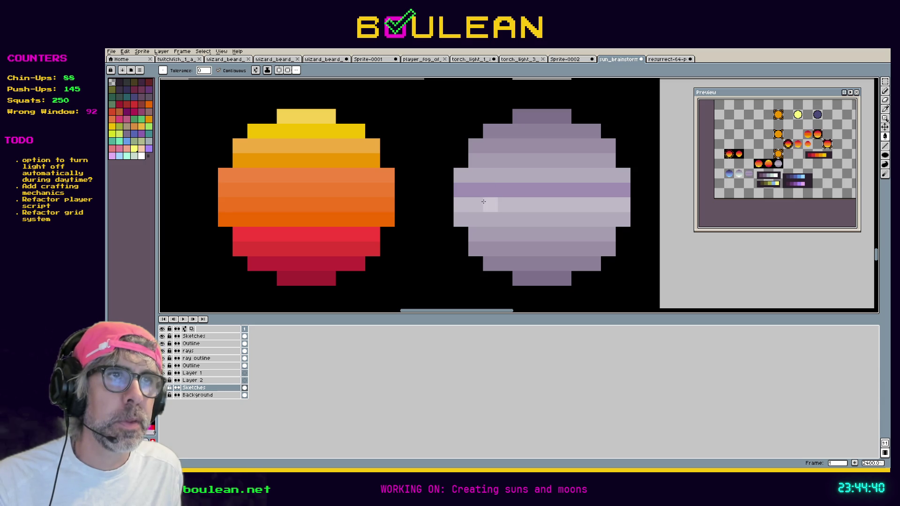
pyautogui.click(483, 201)
pyautogui.click(149, 428)
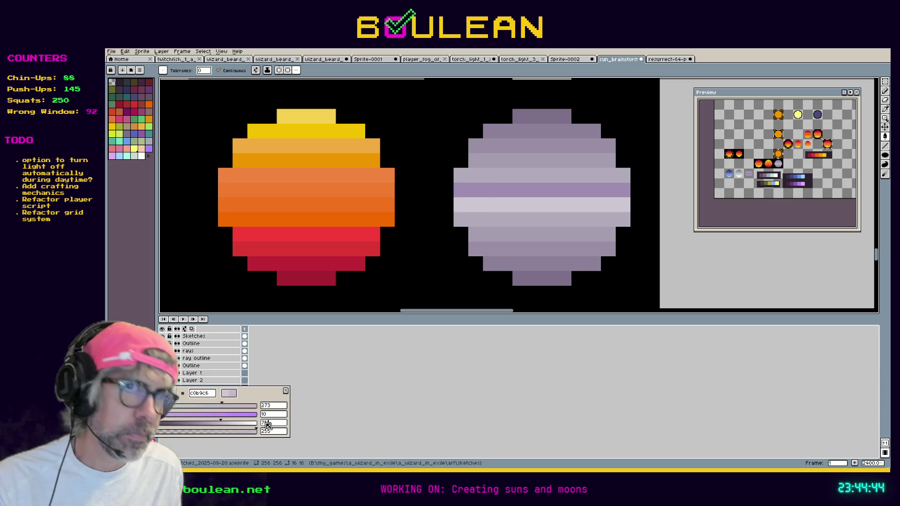
pyautogui.click(473, 193)
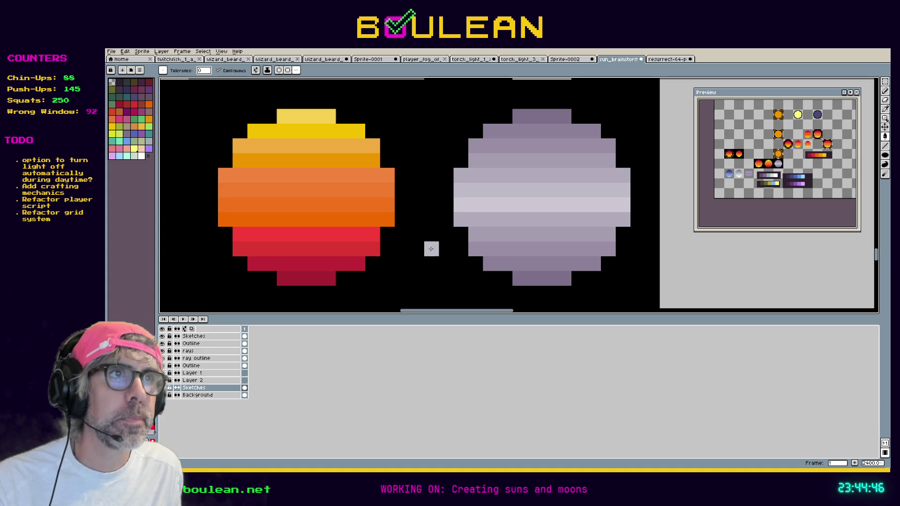
# - Zoom out, bring the suns beside the moon into view, and save the sprite sheet with Ctrl+S
pyautogui.scroll(-2, 421, 277)
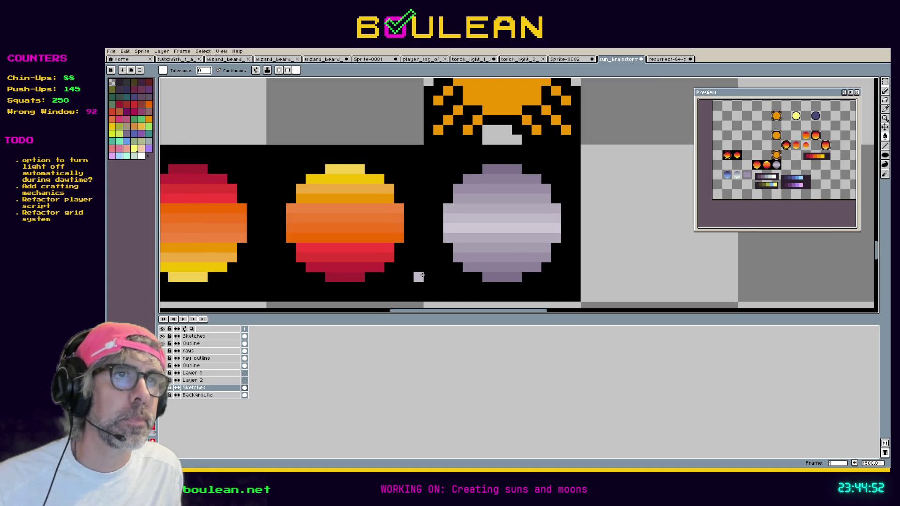
pyautogui.scroll(-1, 419, 277)
pyautogui.press('space')
pyautogui.moveTo(410, 292)
pyautogui.mouseDown()
pyautogui.moveTo(473, 276)
pyautogui.moveTo(494, 264)
pyautogui.moveTo(499, 242)
pyautogui.mouseUp()
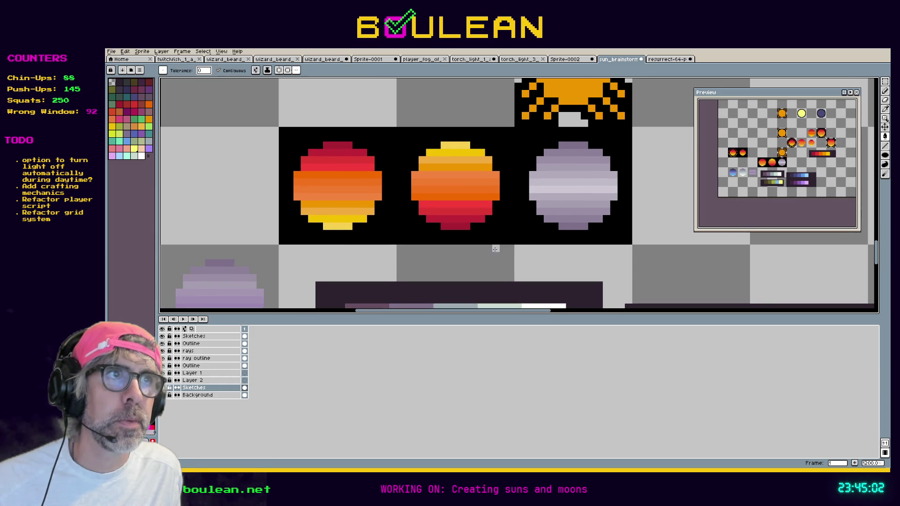
pyautogui.scroll(-2, 489, 255)
pyautogui.hotkey('ctrl', 's')
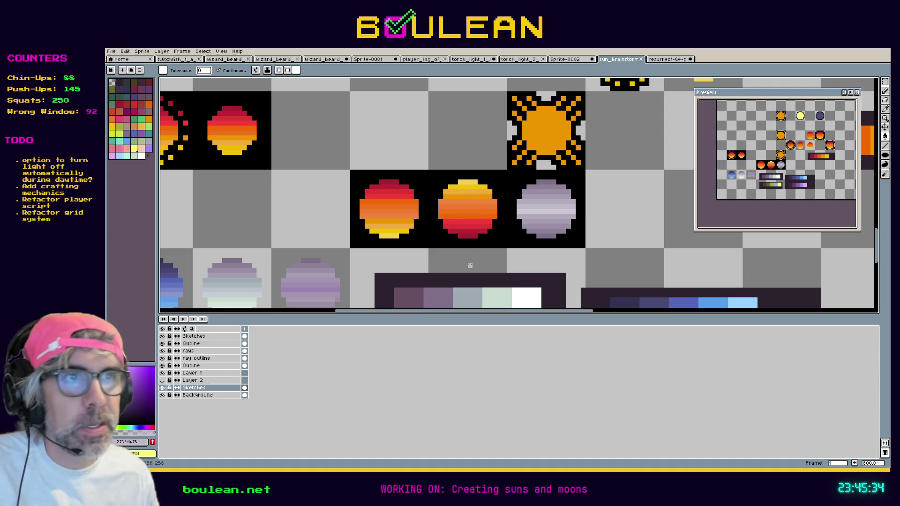
# - Pan across the sheet to look over the sprites, moons and colour palettes
pyautogui.scroll(3, 441, 224)
pyautogui.scroll(-3, 442, 224)
pyautogui.scroll(2, 443, 225)
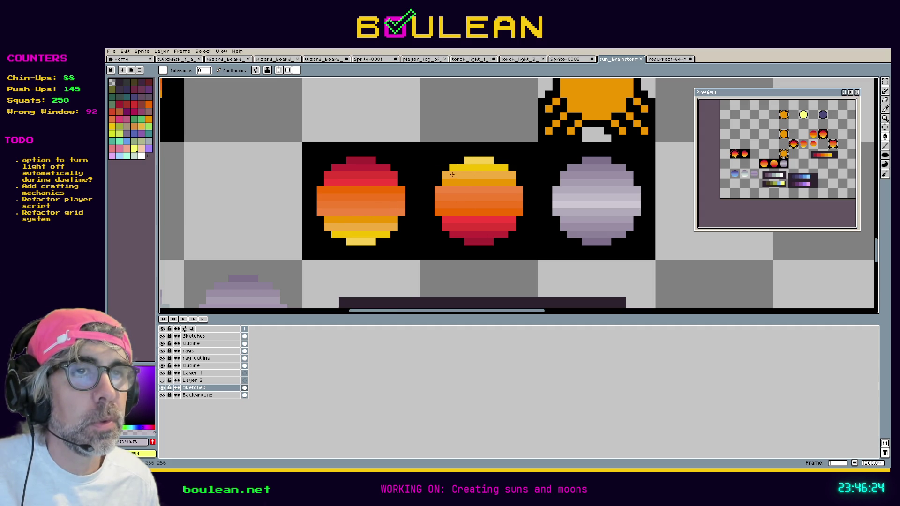
pyautogui.scroll(-2, 465, 200)
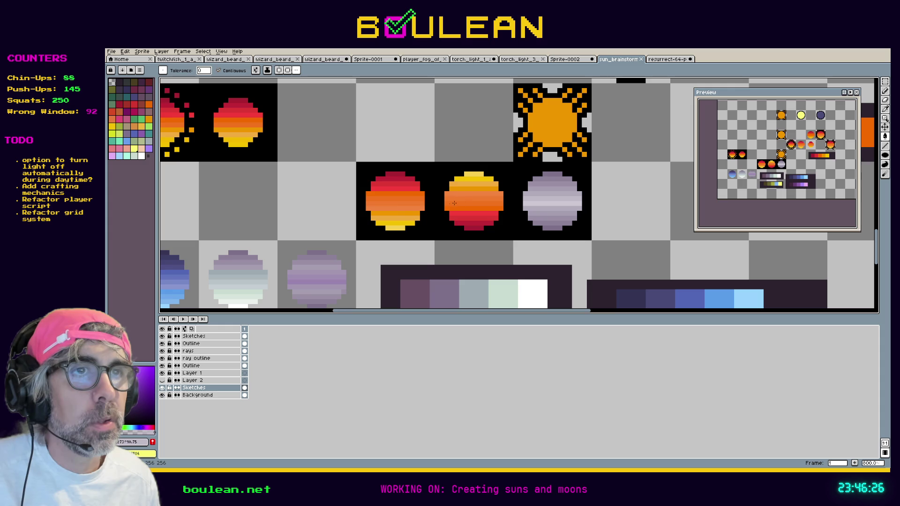
pyautogui.press('space')
pyautogui.moveTo(358, 200); pyautogui.dragTo(457, 198)
pyautogui.press('g')
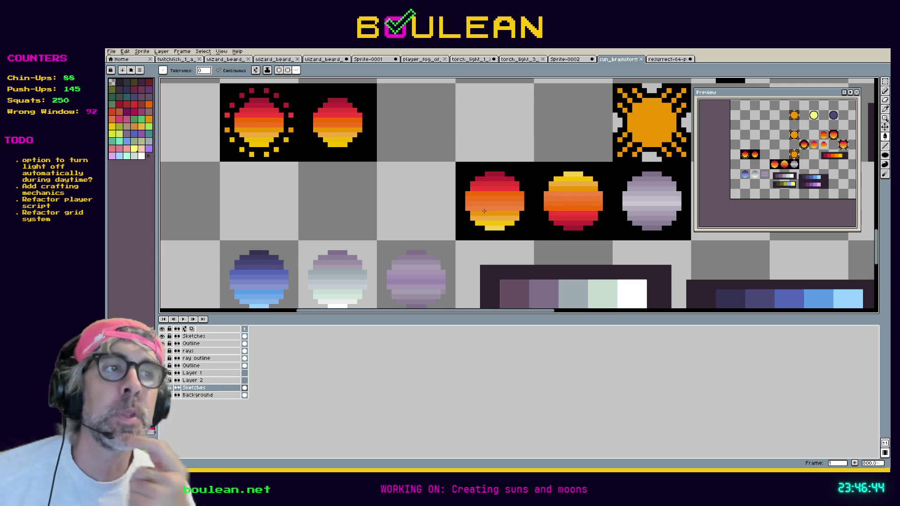
pyautogui.moveTo(636, 249)
pyautogui.mouseDown()
pyautogui.moveTo(411, 231)
pyautogui.moveTo(467, 223)
pyautogui.mouseUp()
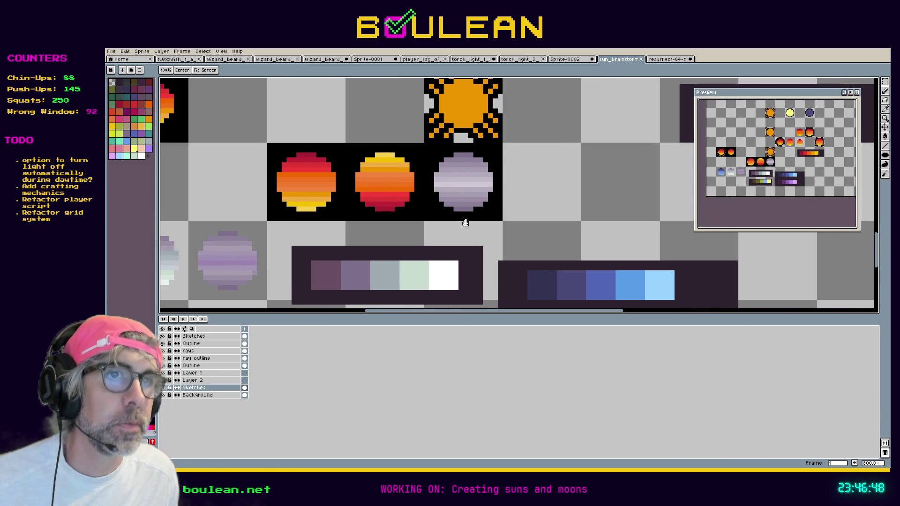
pyautogui.press('i')
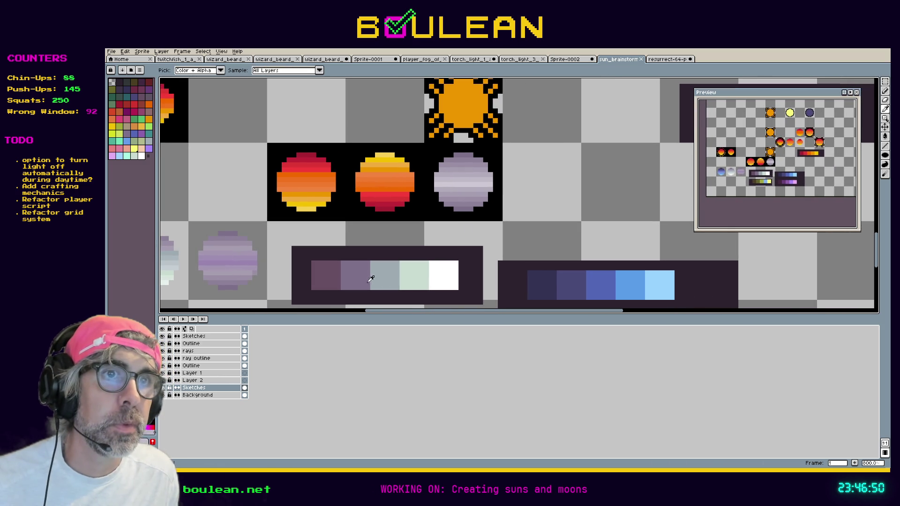
pyautogui.click(168, 382)
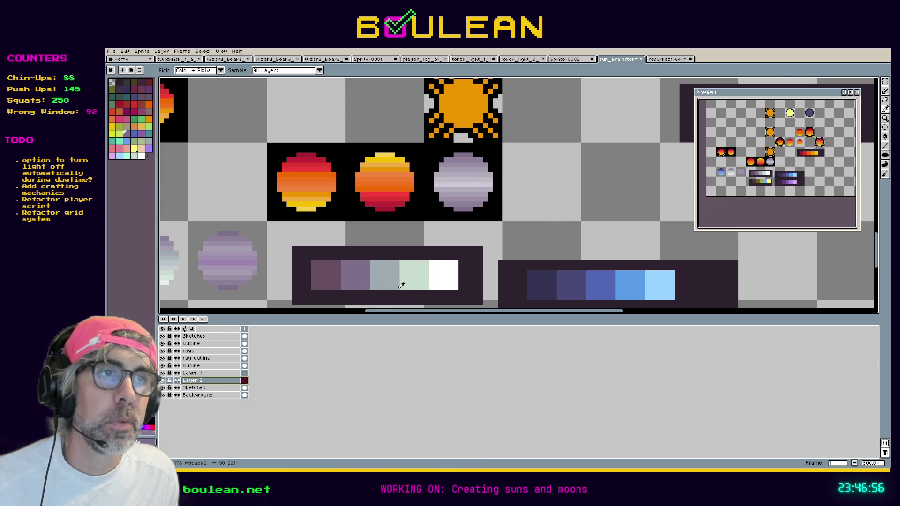
pyautogui.scroll(2, 401, 285)
pyautogui.scroll(-2, 403, 285)
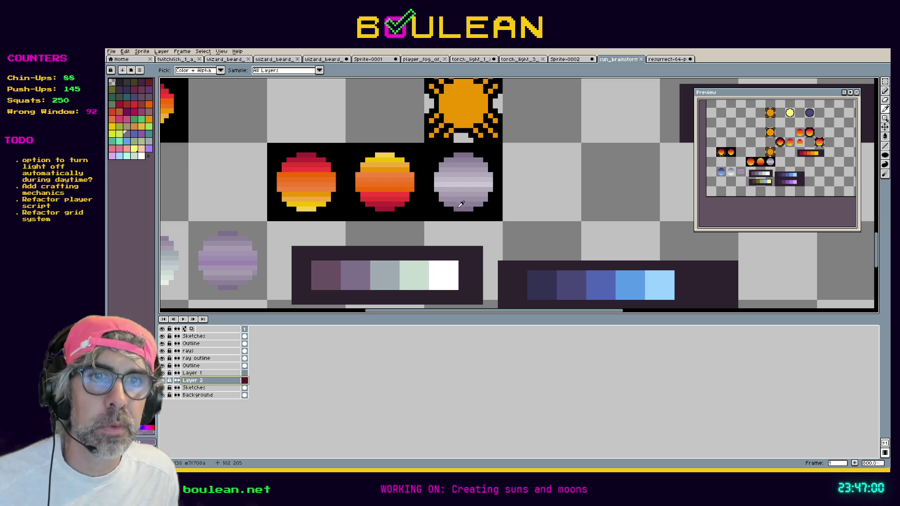
pyautogui.press('b')
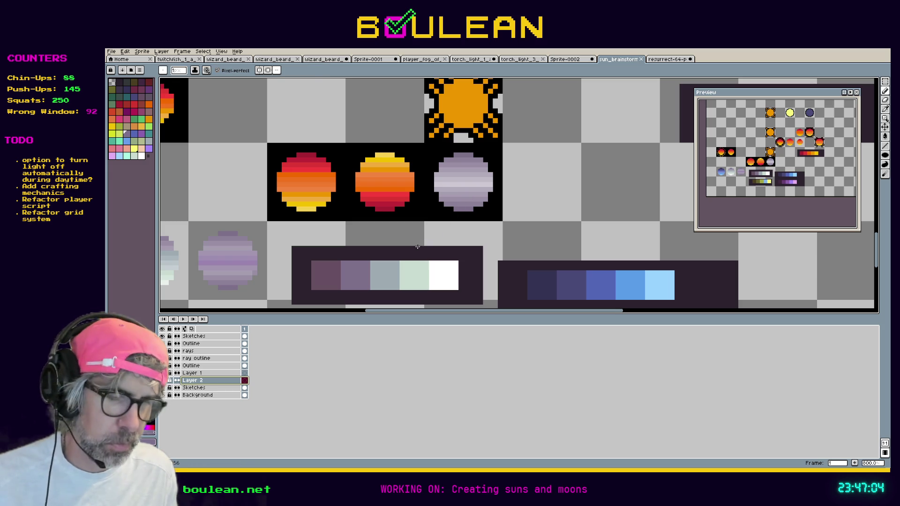
pyautogui.keyDown('alt'); pyautogui.click(415, 268); pyautogui.keyUp('alt')
pyautogui.keyDown('alt'); pyautogui.click(356, 276); pyautogui.keyUp('alt')
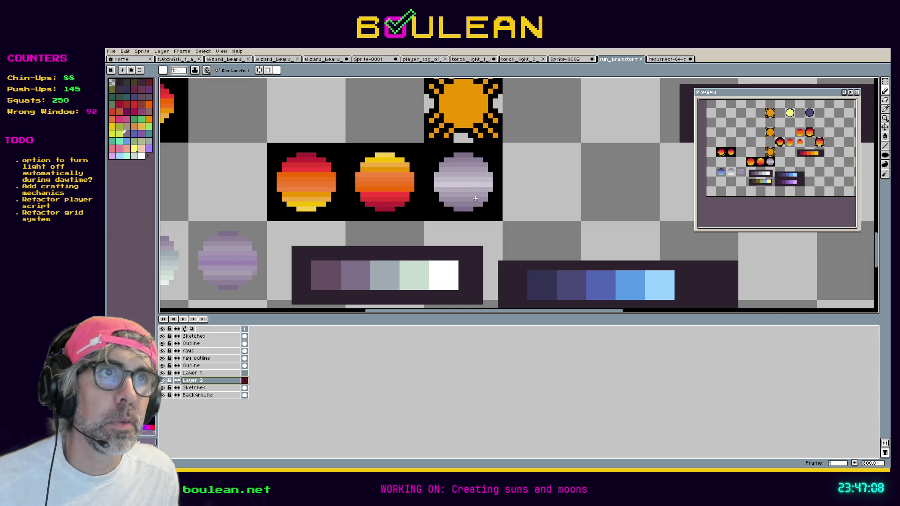
pyautogui.scroll(1, 477, 197)
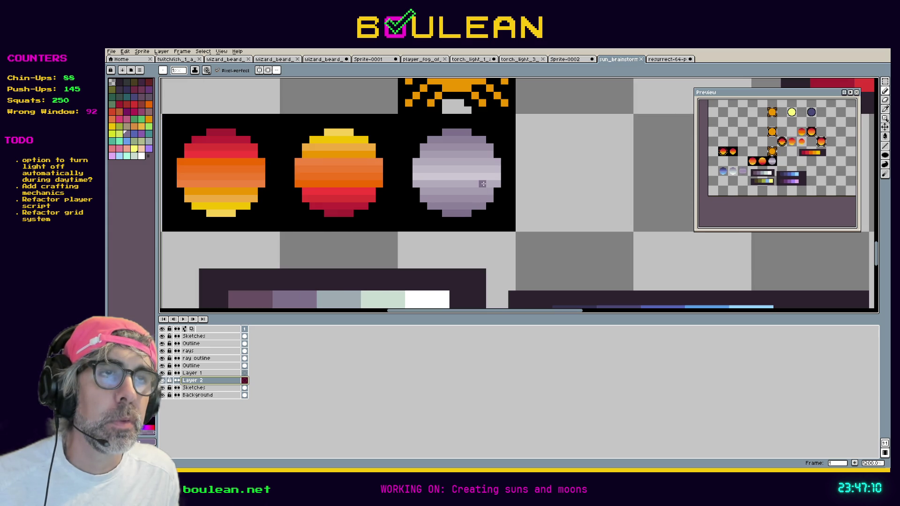
pyautogui.moveTo(482, 197); pyautogui.dragTo(462, 207)
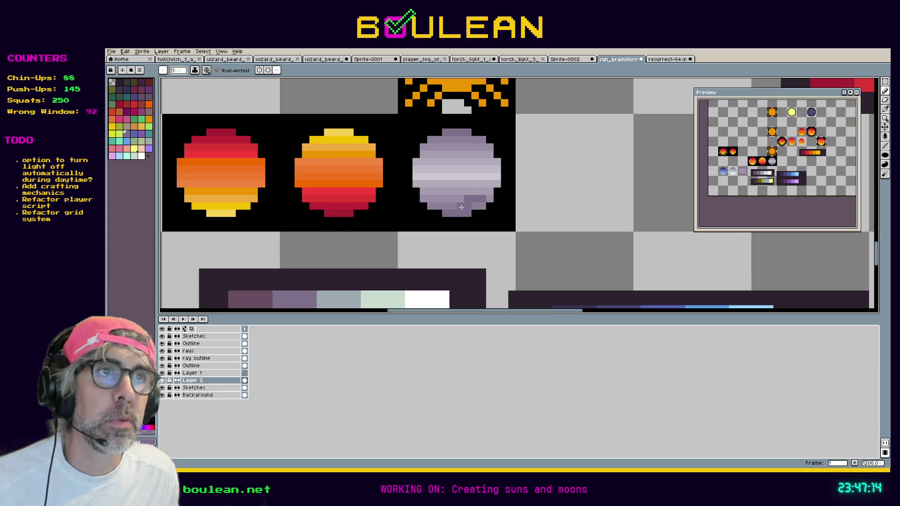
pyautogui.click(479, 193)
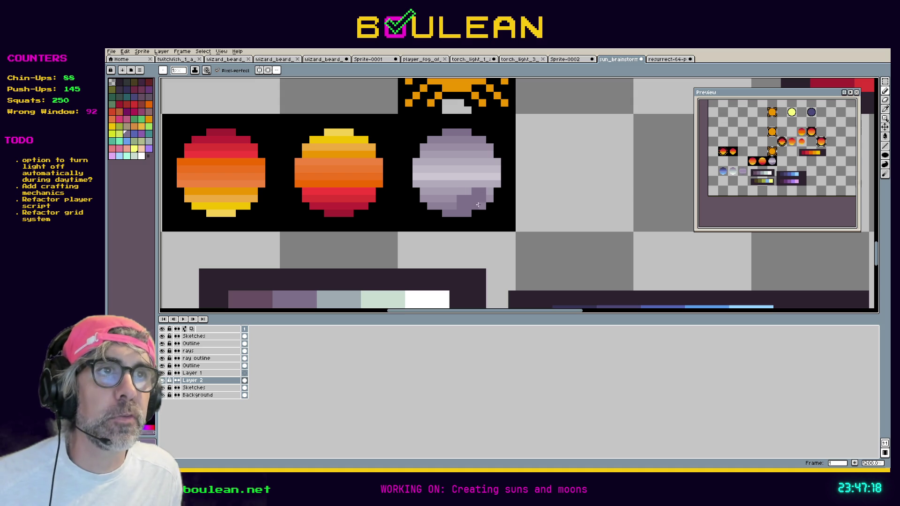
pyautogui.hotkey('ctrl', 'z')
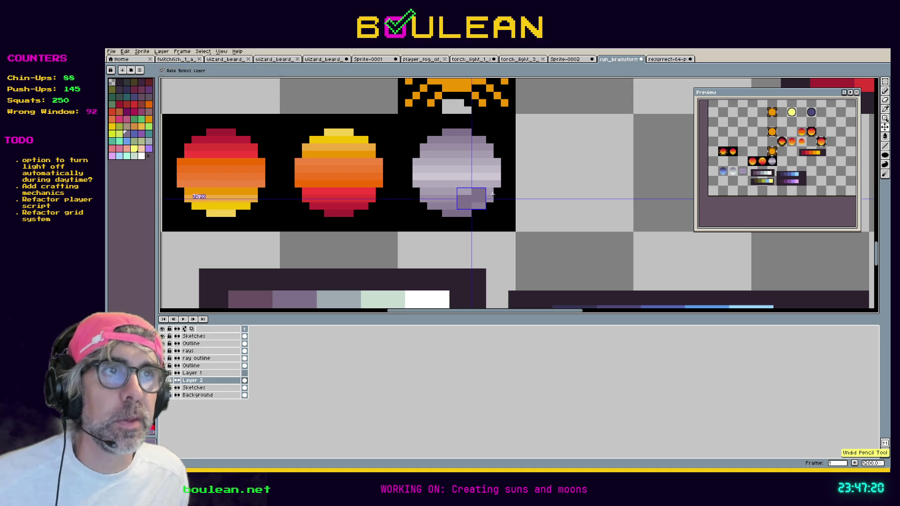
pyautogui.hotkey('ctrl', 'z')
pyautogui.hotkey('ctrl', 'z')
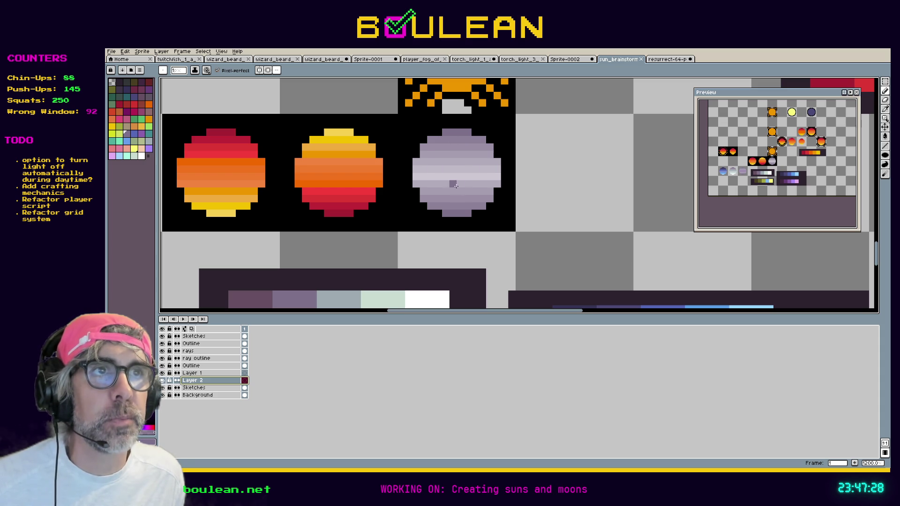
pyautogui.scroll(-2, 450, 218)
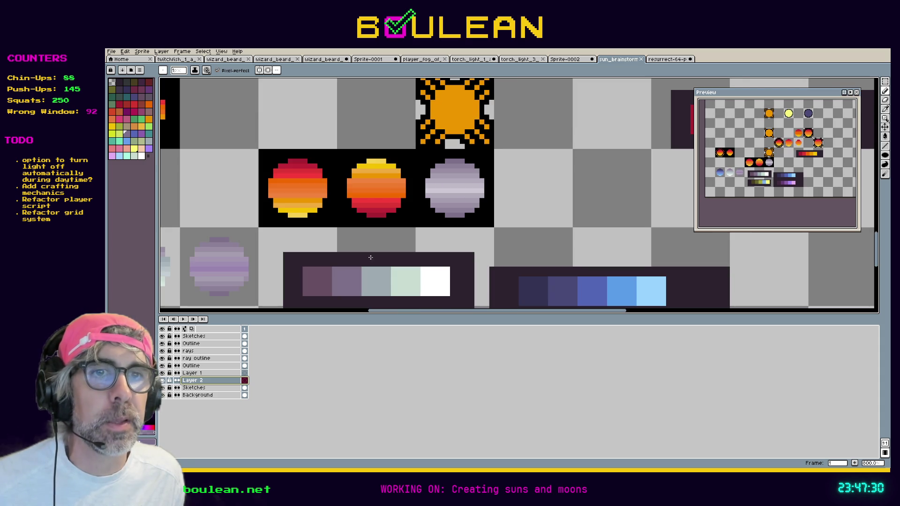
pyautogui.press('i')
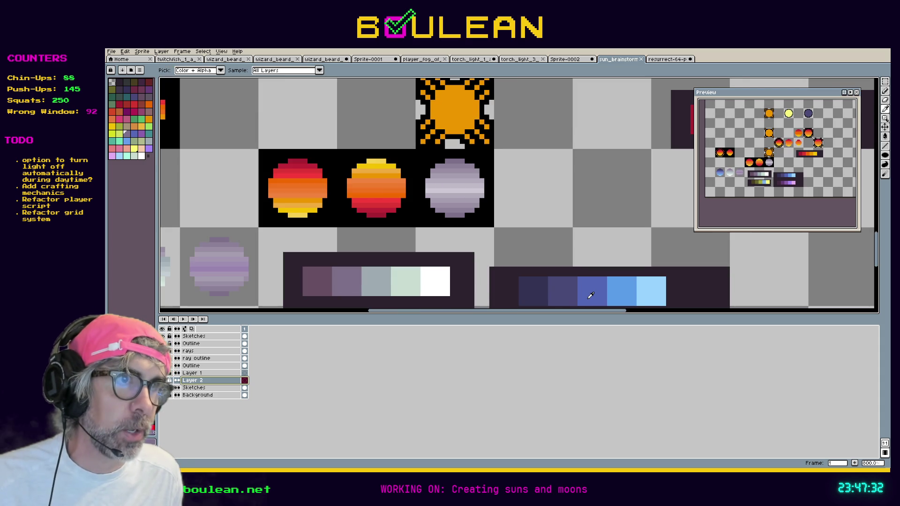
# - Pick the dark blue-grey 484a77 from the palette and pencil a few dark pixels on the moon
pyautogui.click(591, 295)
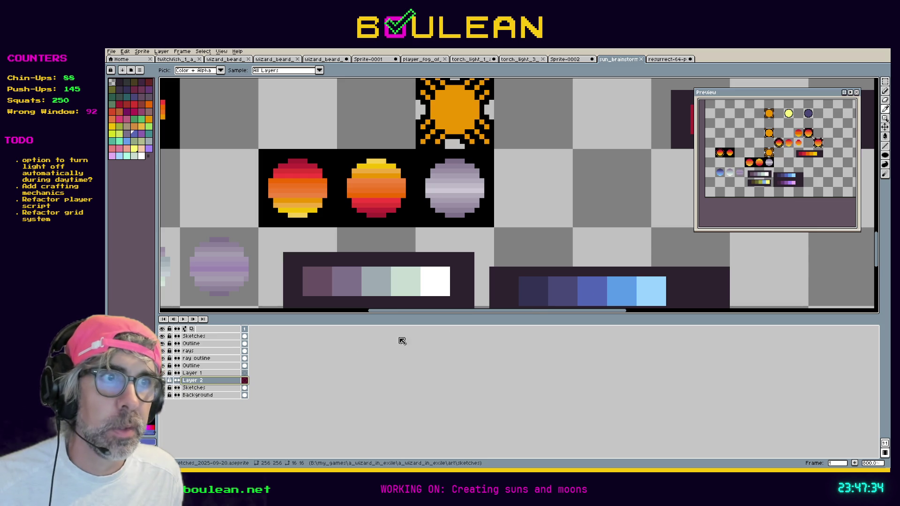
pyautogui.click(559, 292)
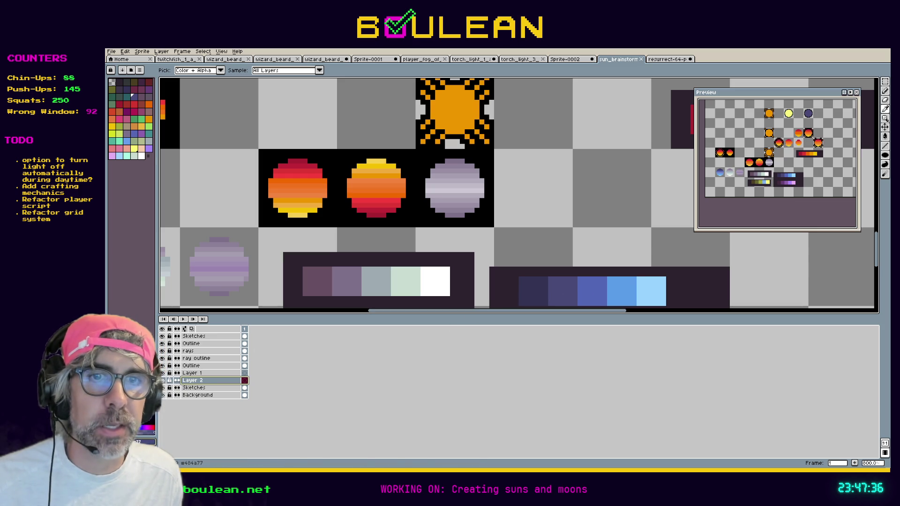
pyautogui.click(148, 442)
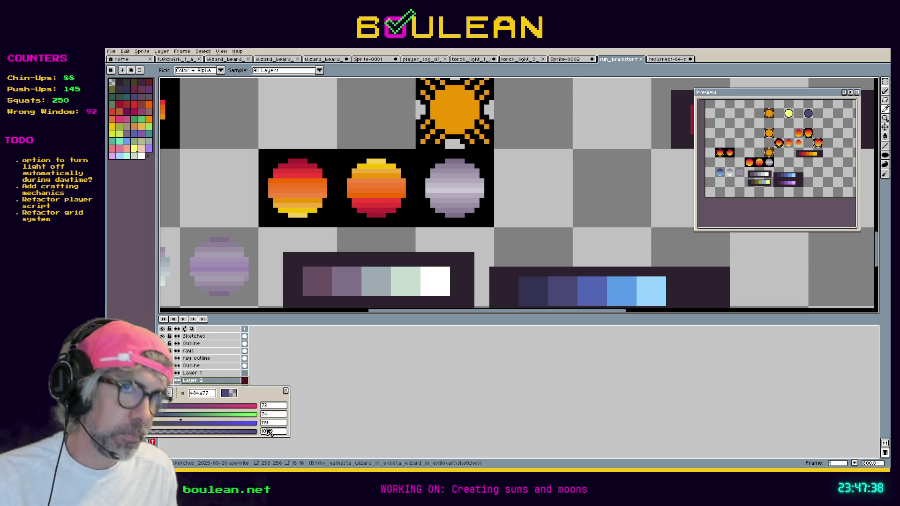
pyautogui.keyDown('alt'); pyautogui.click(455, 190); pyautogui.keyUp('alt')
pyautogui.scroll(1, 461, 203)
pyautogui.click(476, 185)
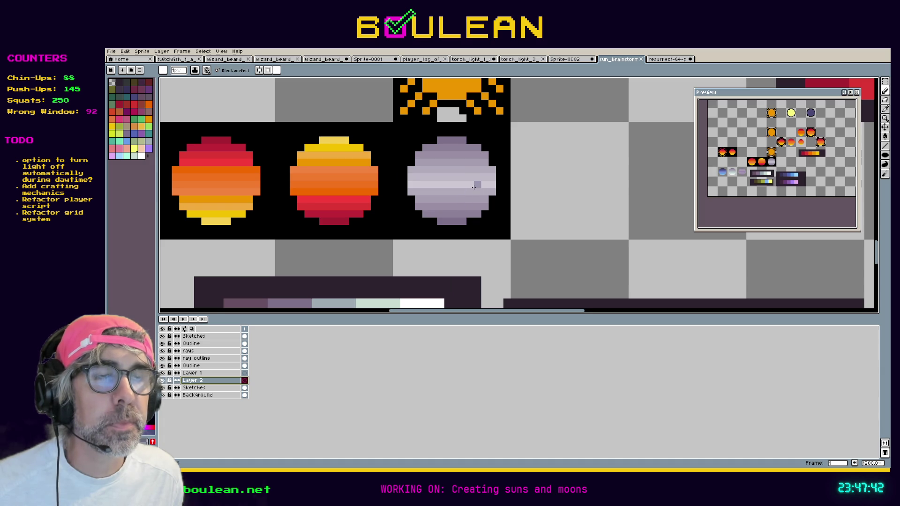
pyautogui.click(471, 184)
pyautogui.click(470, 192)
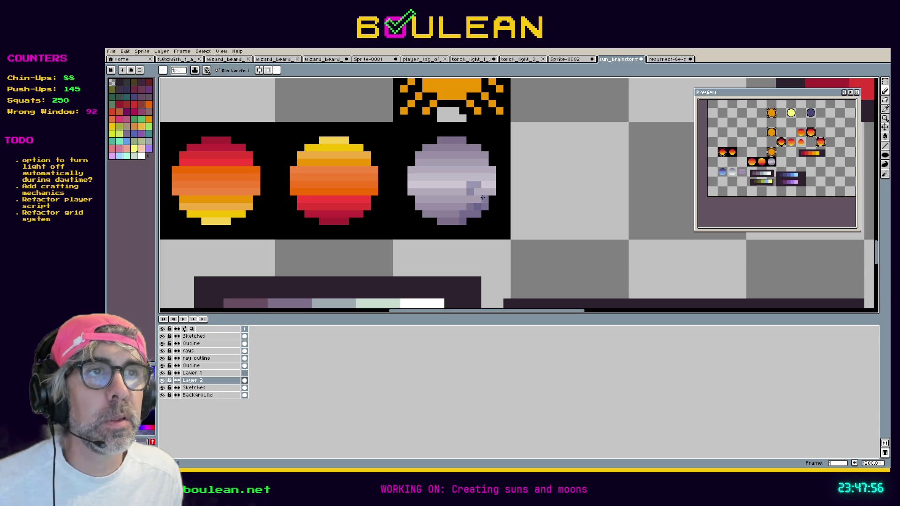
# - Replace those pixels with dark crater marks across the moon's left side and centre, undoing missteps
pyautogui.hotkey('ctrl', 'z')
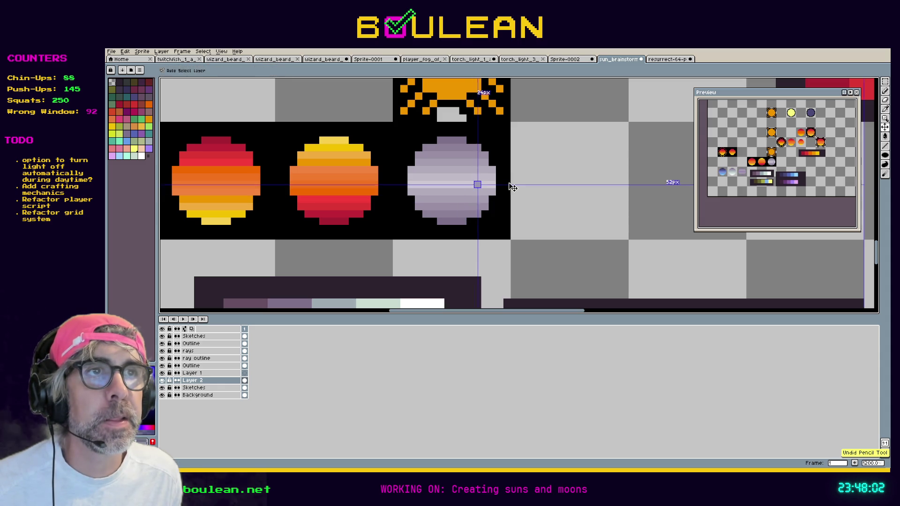
pyautogui.hotkey('ctrl', 'z')
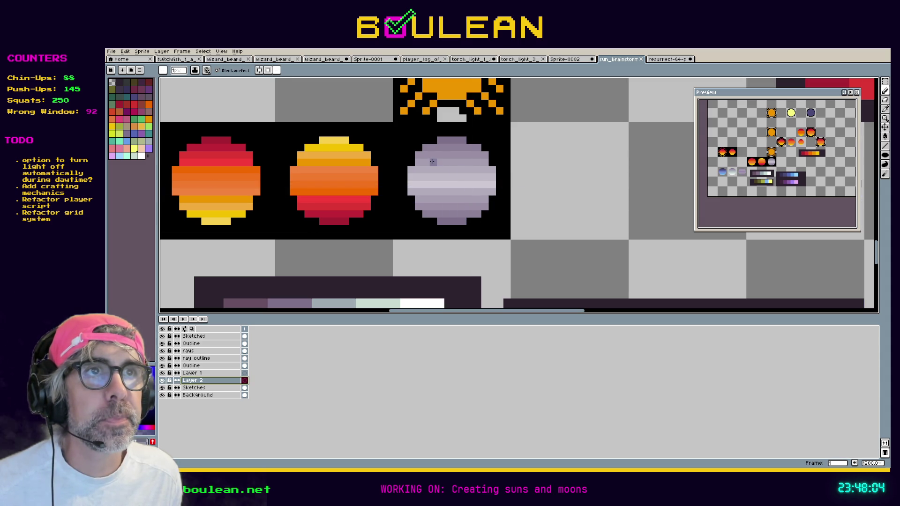
pyautogui.click(433, 162)
pyautogui.click(419, 184)
pyautogui.hotkey('ctrl', 'z')
pyautogui.click(432, 171)
pyautogui.hotkey('ctrl', 'z')
pyautogui.click(426, 170)
pyautogui.click(424, 185)
pyautogui.moveTo(423, 188); pyautogui.dragTo(428, 200)
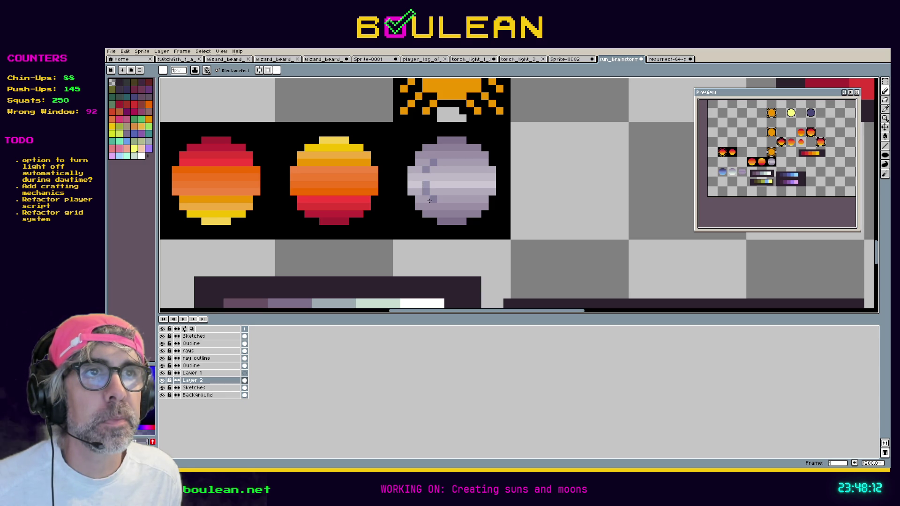
pyautogui.click(448, 184)
pyautogui.click(455, 177)
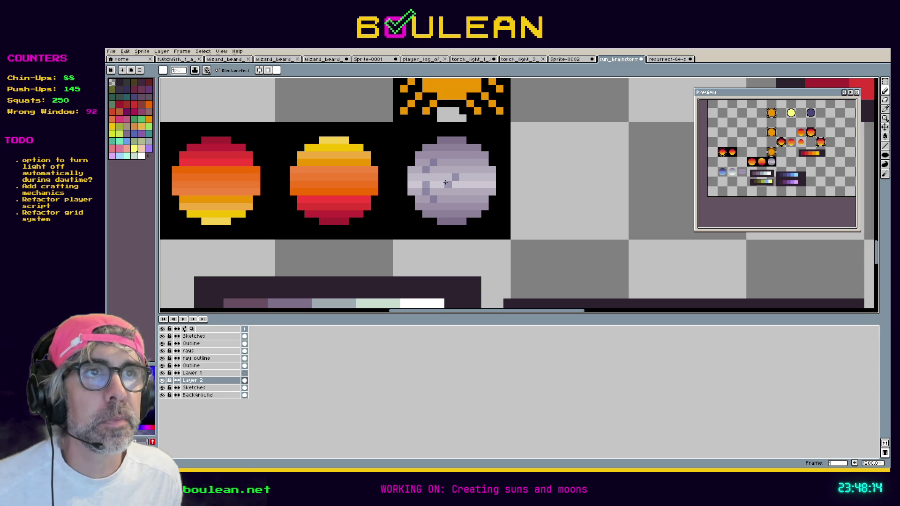
pyautogui.scroll(1, 511, 196)
pyautogui.hotkey('ctrl', 'z')
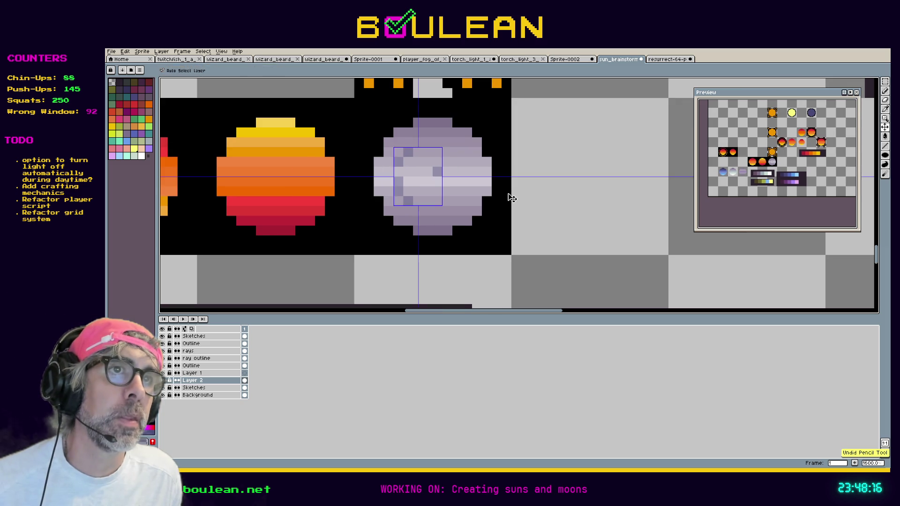
# - Undo the dark crater marks and lower the foreground colour's opacity
pyautogui.hotkey('ctrl', 'z')
pyautogui.hotkey('ctrl', 'z')
pyautogui.hotkey('ctrl', 'z')
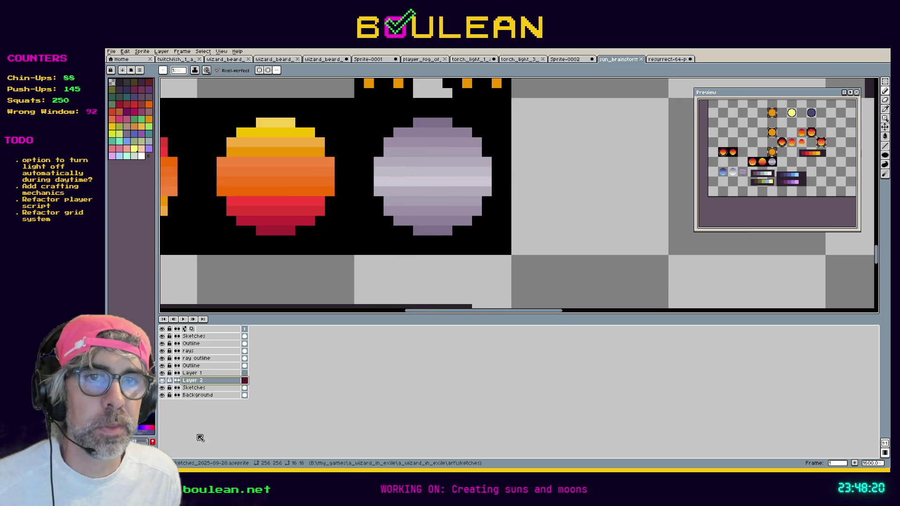
pyautogui.click(141, 442)
pyautogui.click(276, 432)
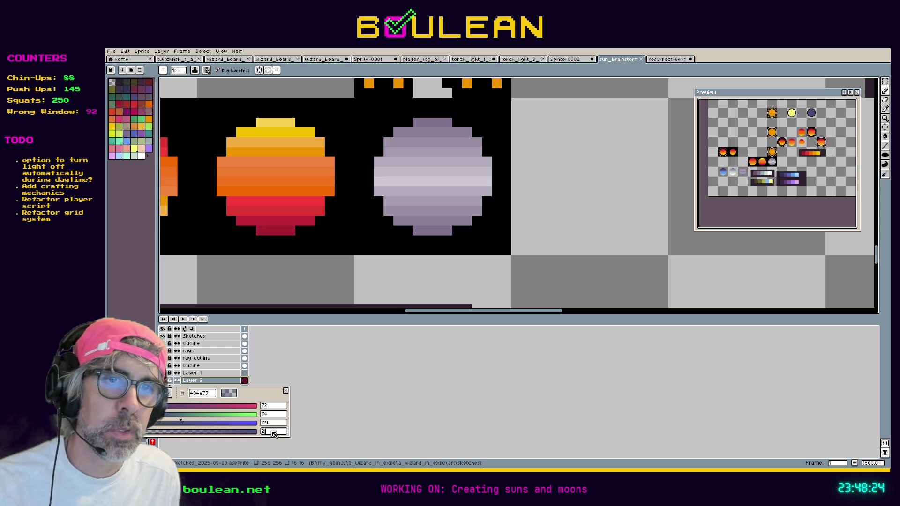
pyautogui.press('Return')
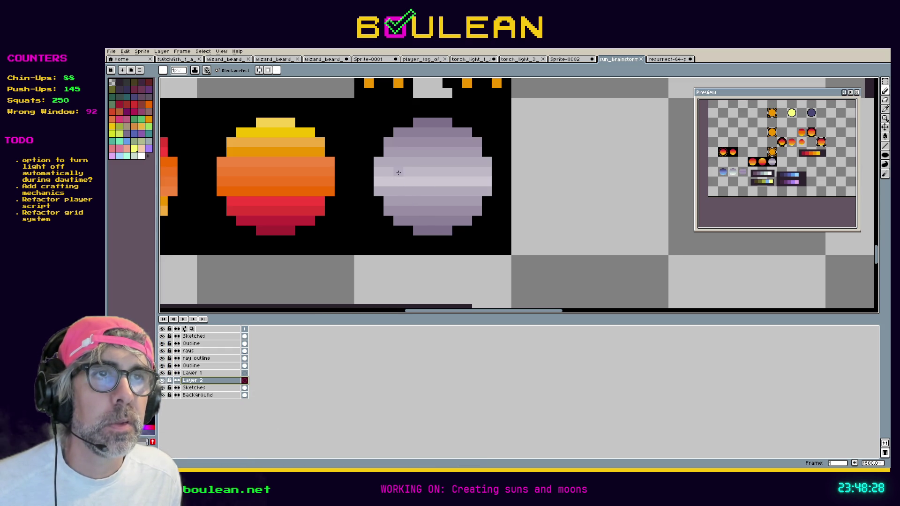
# - Pencil translucent crater spots on the moon's left, lower left and light band
pyautogui.click(404, 175)
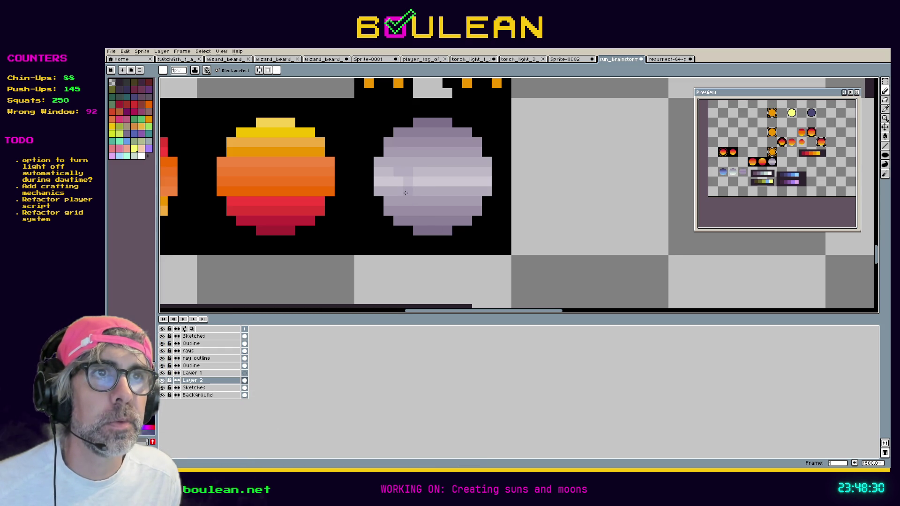
pyautogui.click(418, 201)
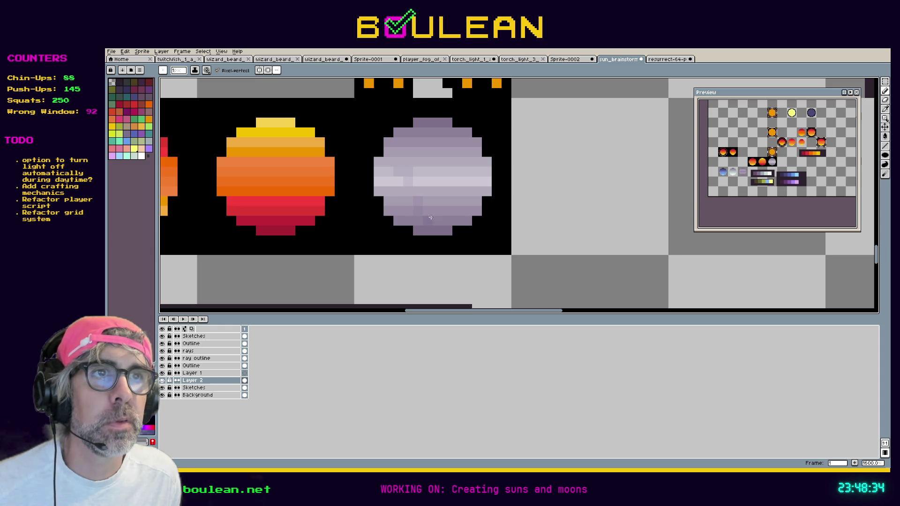
pyautogui.click(443, 180)
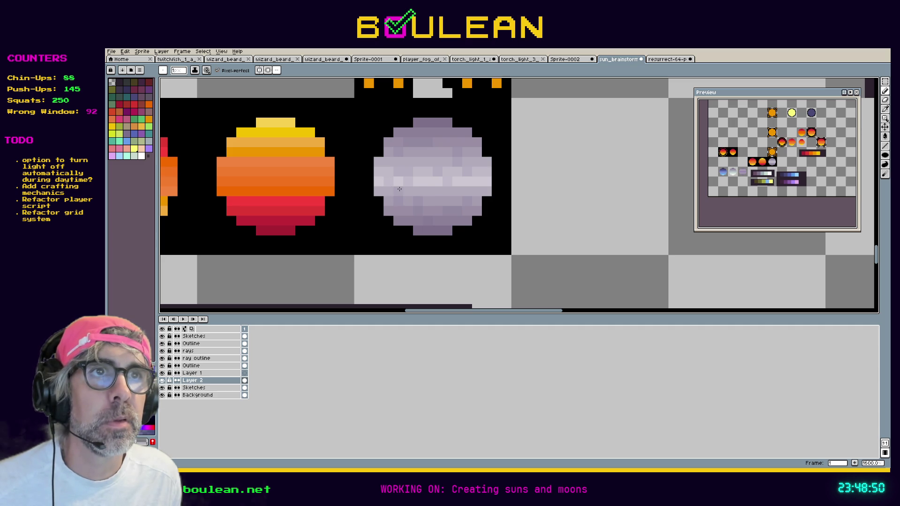
# - Look over the sun and moon sketches, then switch to the Resurrect 64 palette reference sprite
pyautogui.scroll(-2, 497, 203)
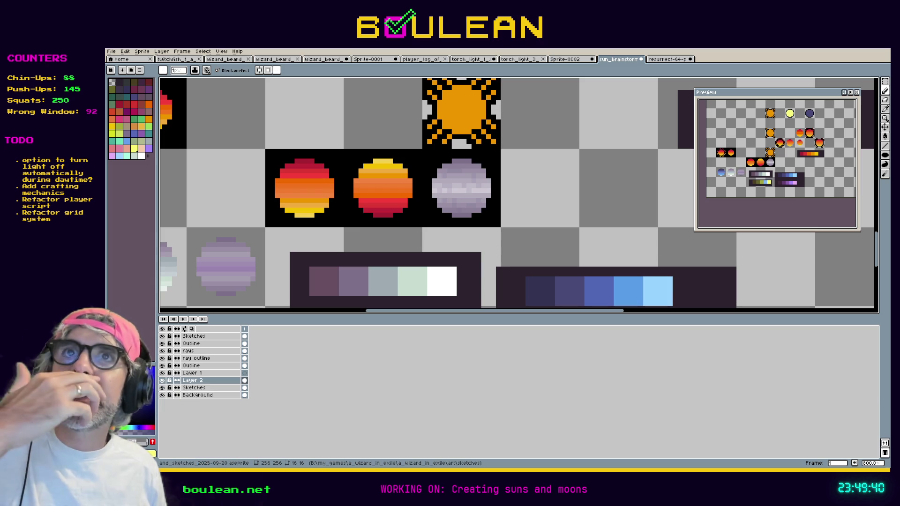
pyautogui.moveTo(428, 313); pyautogui.dragTo(410, 319)
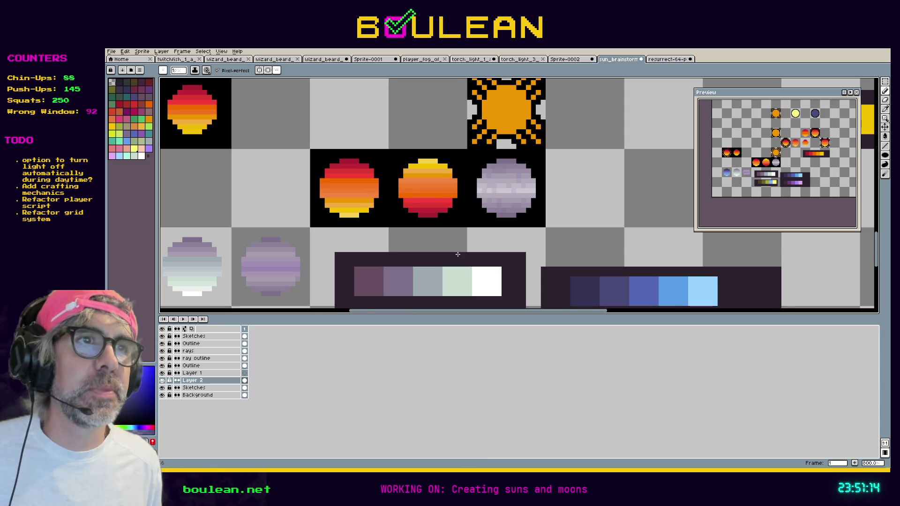
pyautogui.scroll(2, 457, 254)
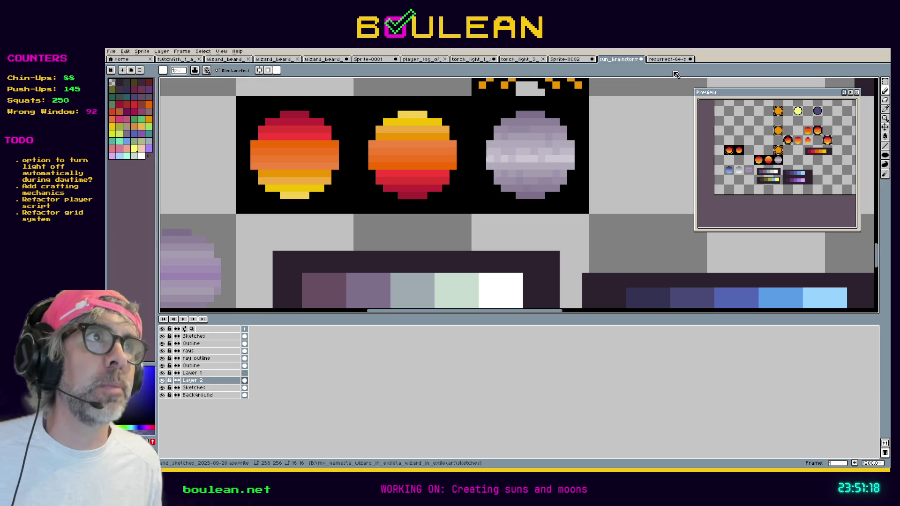
pyautogui.hotkey('ctrl', 'Tab')
pyautogui.scroll(-2, 632, 254)
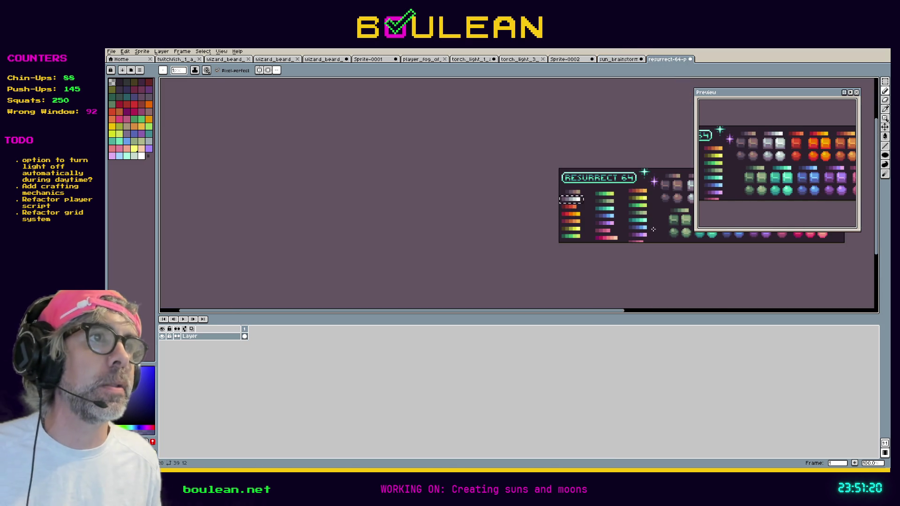
pyautogui.moveTo(633, 253); pyautogui.dragTo(424, 220)
pyautogui.scroll(2, 424, 220)
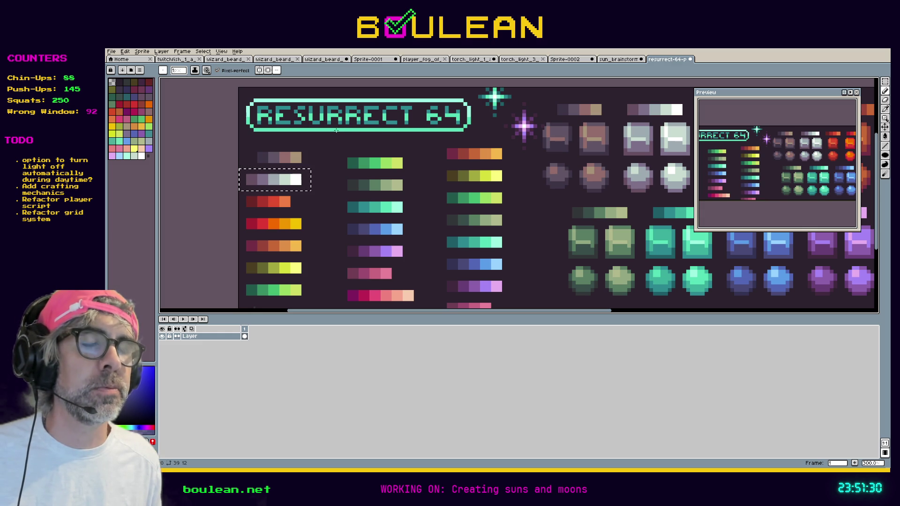
pyautogui.click(618, 59)
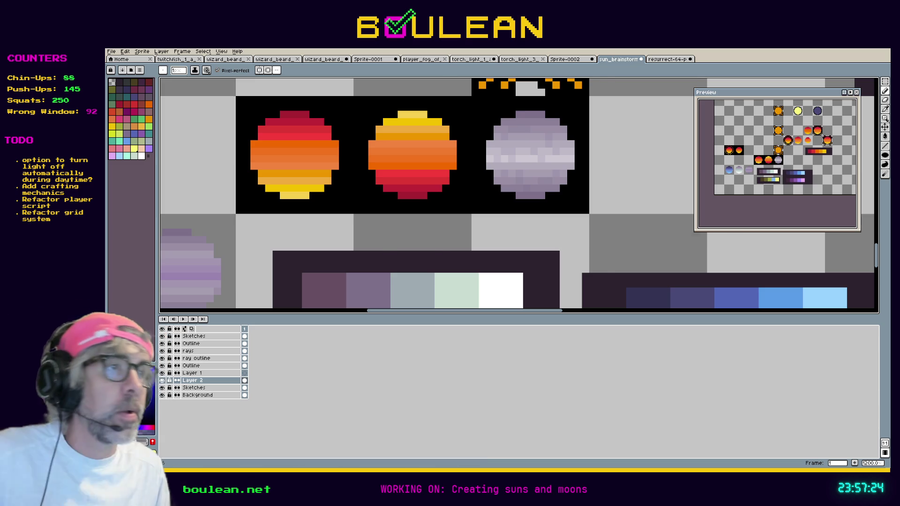
pyautogui.scroll(-2, 647, 232)
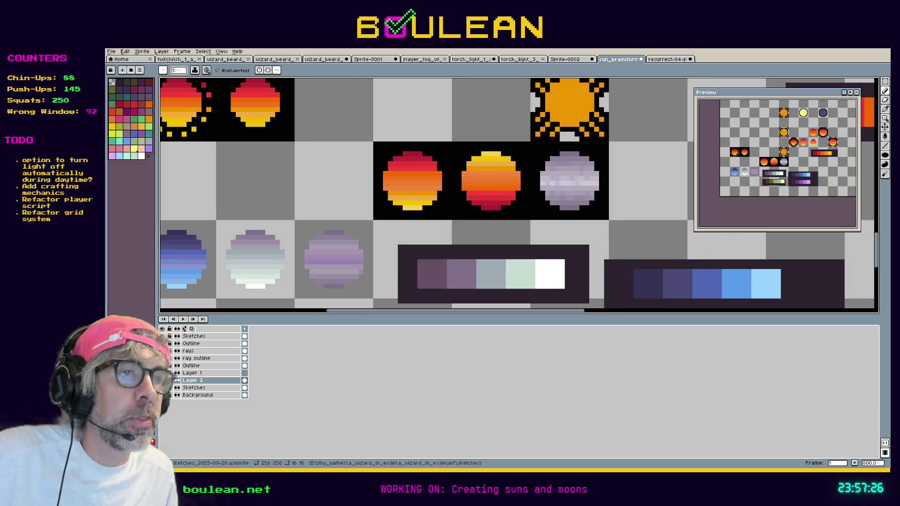
pyautogui.hscroll(3, 615, 152)
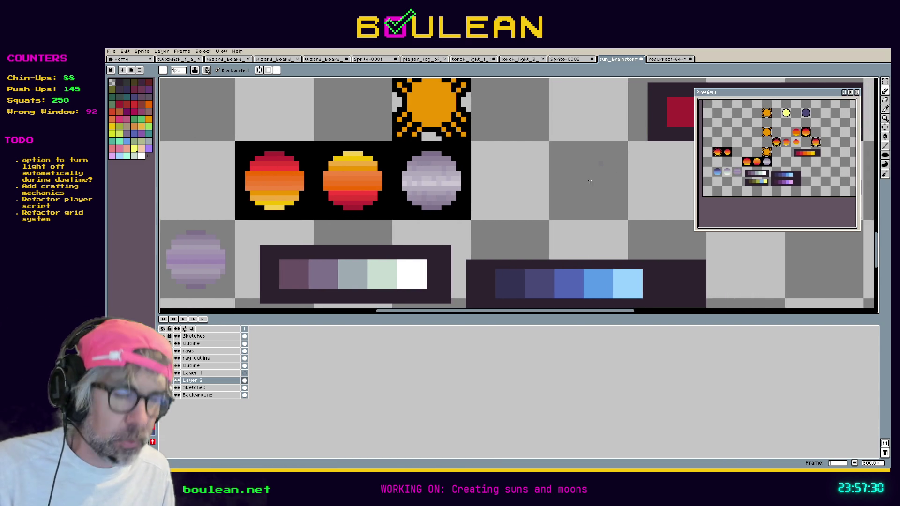
pyautogui.moveTo(616, 159); pyautogui.dragTo(565, 206)
pyautogui.scroll(2, 606, 168)
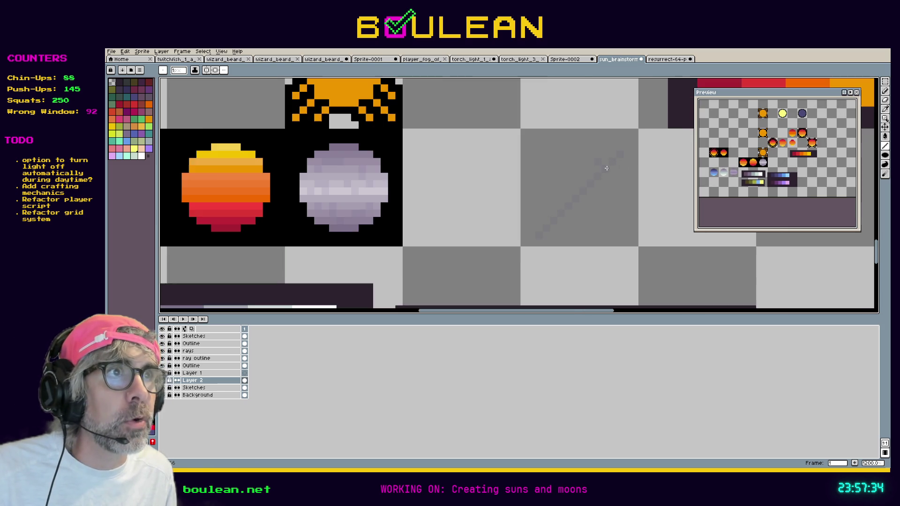
pyautogui.scroll(1, 610, 169)
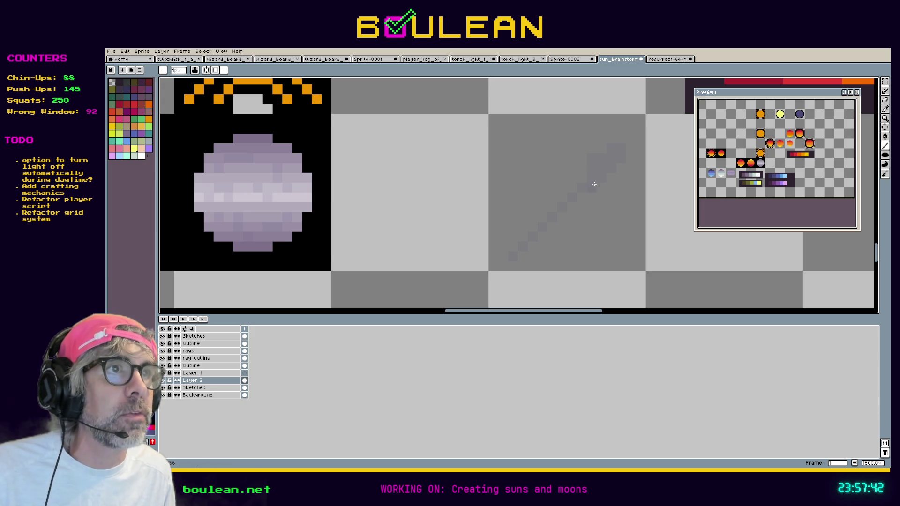
pyautogui.scroll(5, 634, 147)
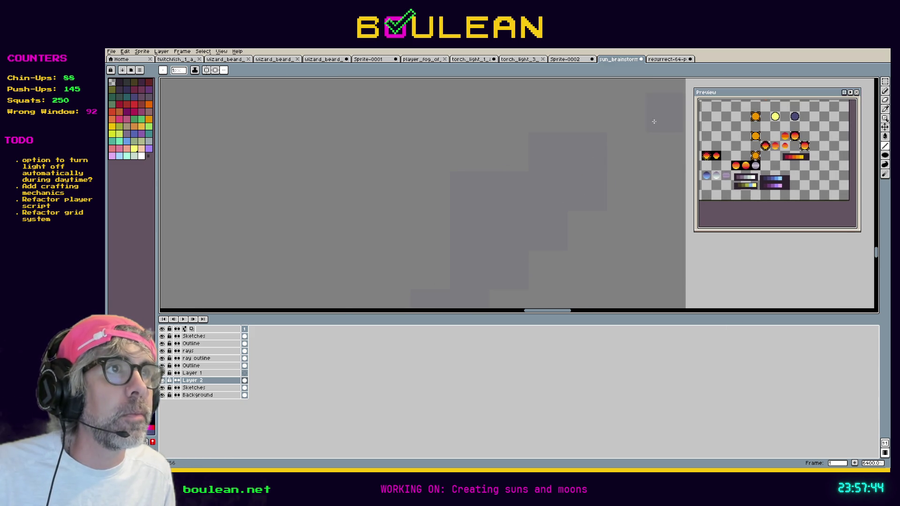
pyautogui.click(611, 133)
pyautogui.scroll(-3, 611, 135)
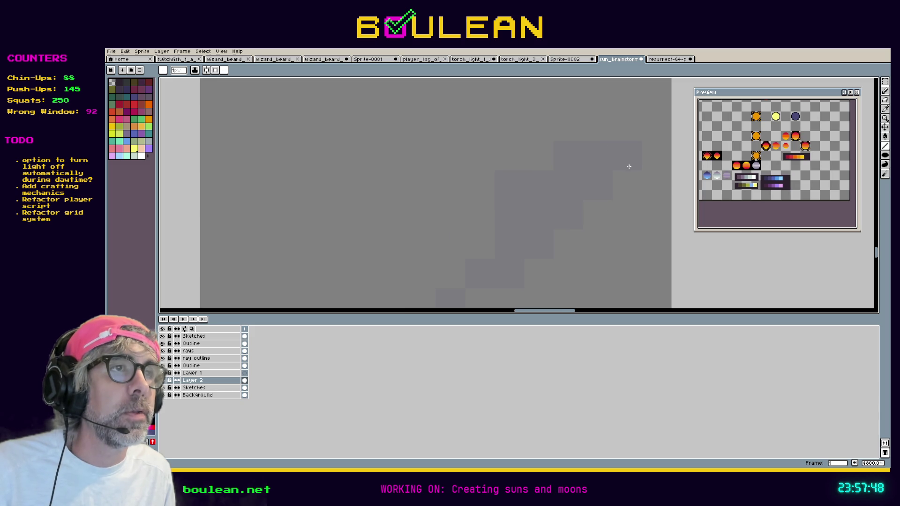
pyautogui.scroll(-1, 544, 182)
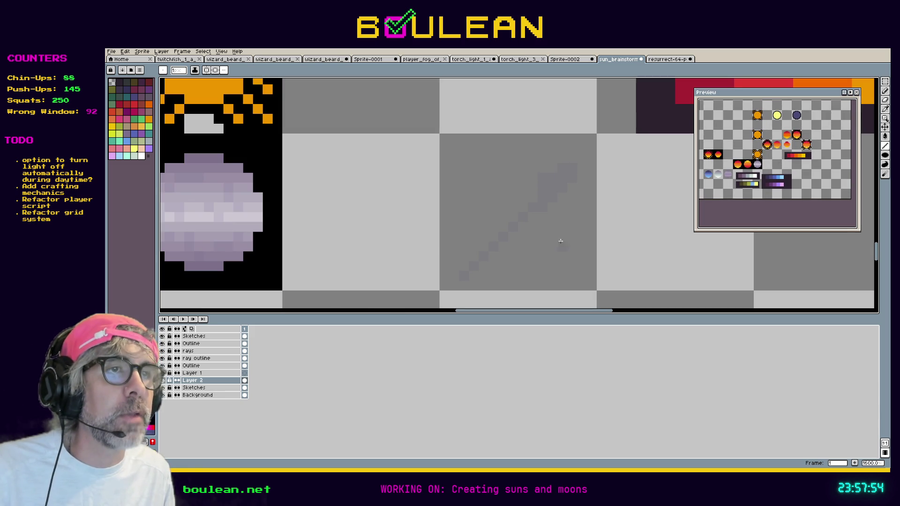
pyautogui.press('m')
pyautogui.moveTo(591, 148); pyautogui.dragTo(442, 291)
pyautogui.press('Delete')
pyautogui.hotkey('ctrl', 'd')
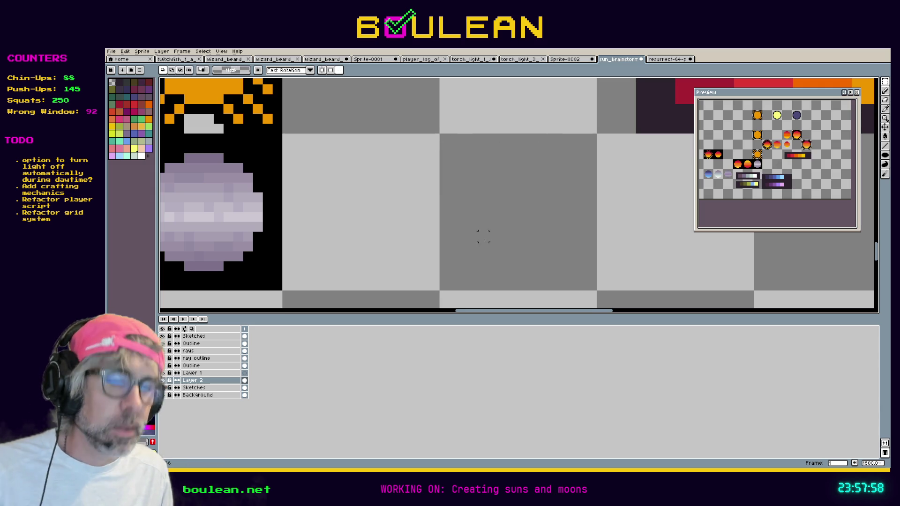
pyautogui.press('b')
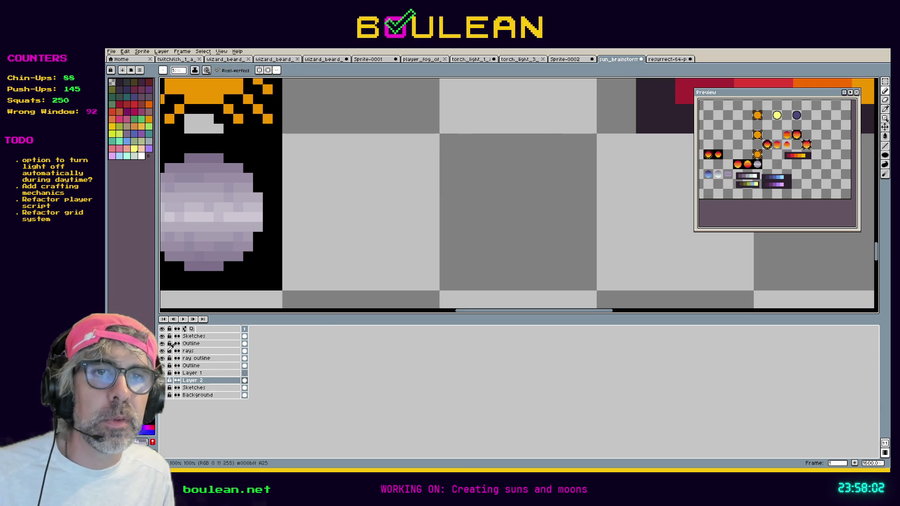
# - Pencil a purple figure with a T-shaped top, two-pixel-wide body and filled bottom row
pyautogui.click(523, 157)
pyautogui.click(514, 168)
pyautogui.click(533, 167)
pyautogui.click(524, 168)
pyautogui.moveTo(523, 177)
pyautogui.mouseDown()
pyautogui.moveTo(515, 201)
pyautogui.moveTo(533, 191)
pyautogui.moveTo(533, 208)
pyautogui.moveTo(513, 220)
pyautogui.moveTo(534, 221)
pyautogui.moveTo(514, 227)
pyautogui.mouseUp()
pyautogui.click(512, 160)
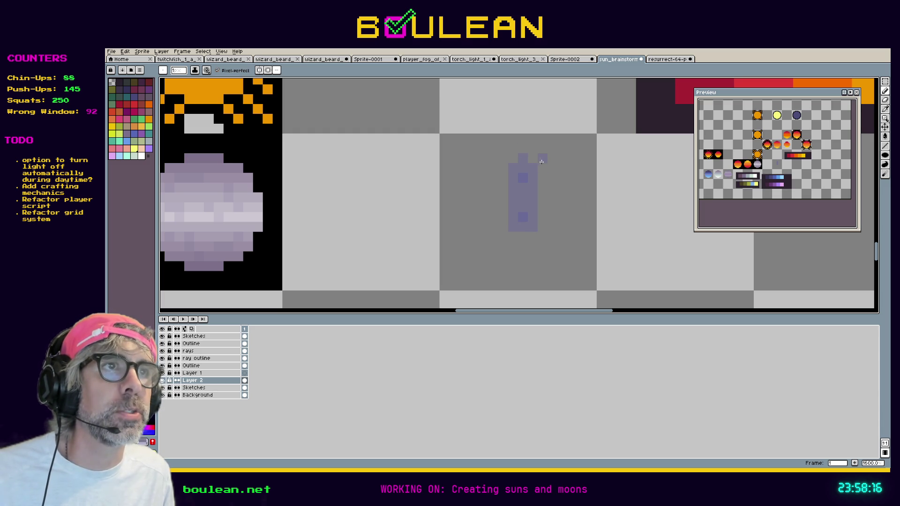
pyautogui.scroll(4, 541, 131)
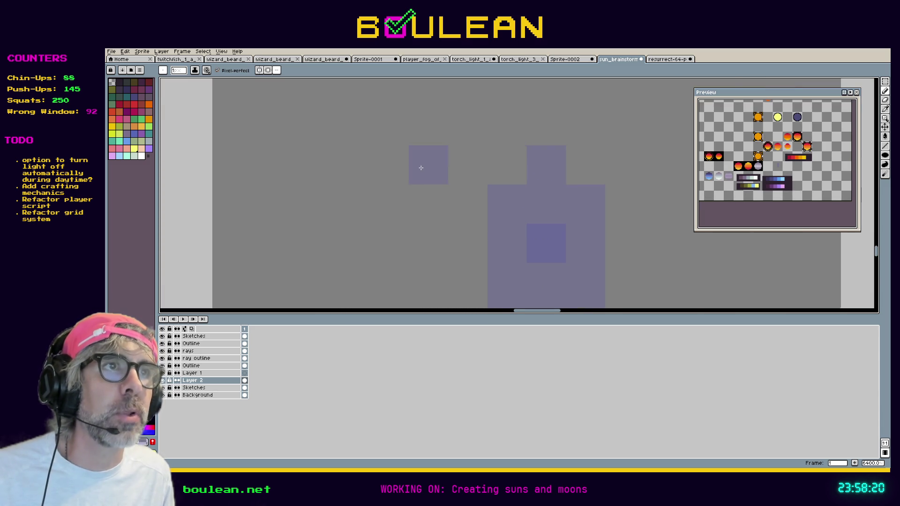
# - Pan back over the sun and moon sprites, then bring up the browser's Aseprite forum thread
pyautogui.scroll(-2, 424, 166)
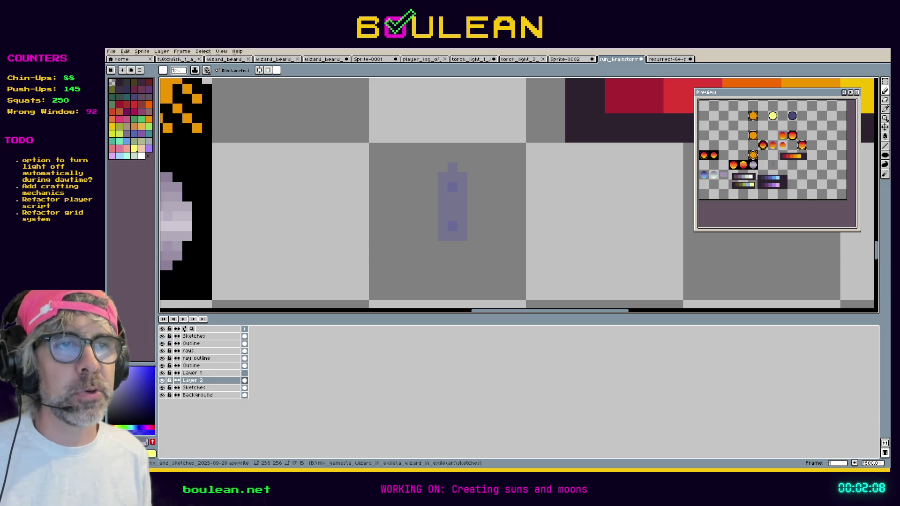
pyautogui.moveTo(506, 311); pyautogui.dragTo(447, 321)
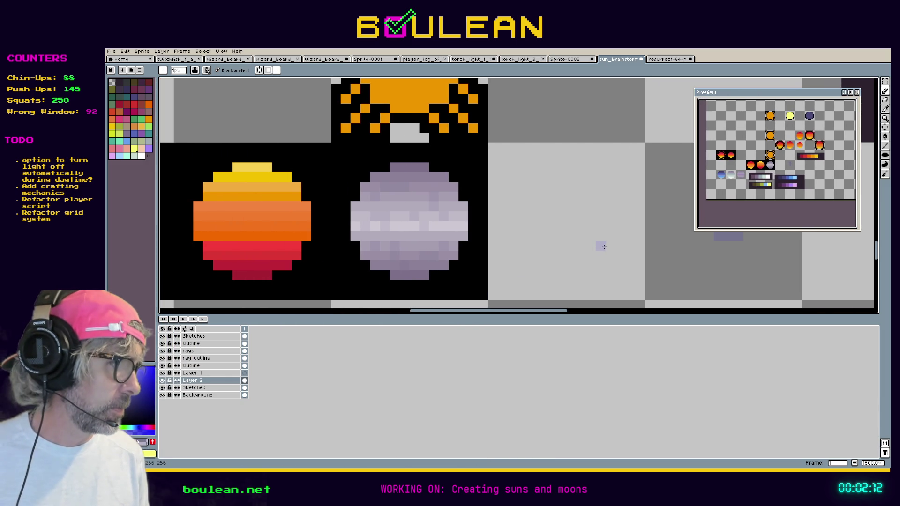
pyautogui.scroll(-1, 605, 246)
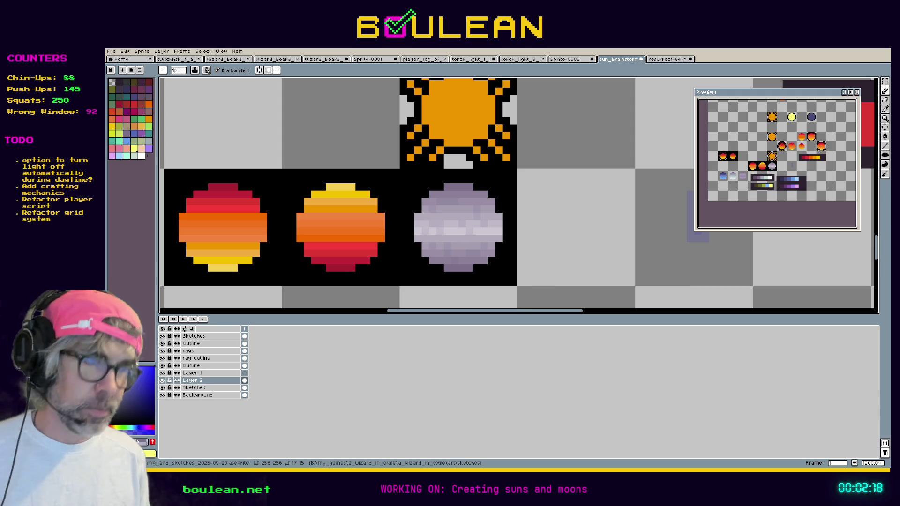
pyautogui.click(261, 501)
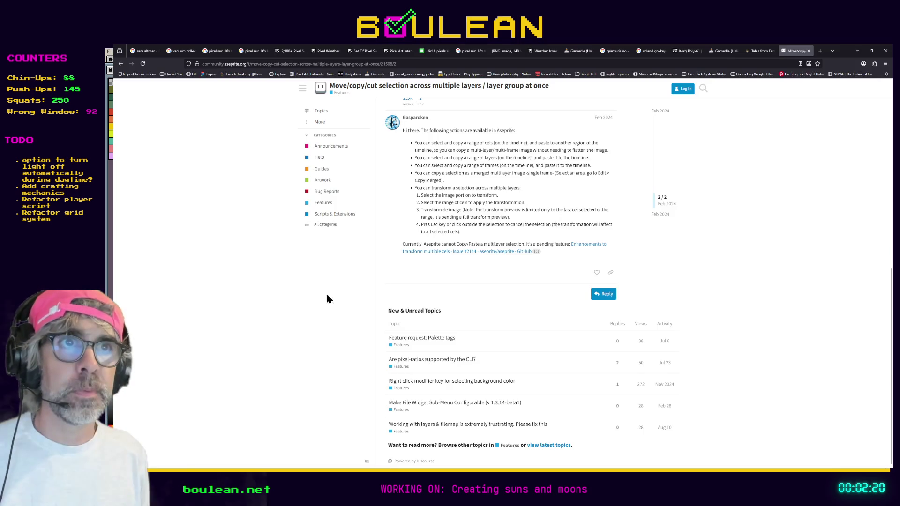
# - Search 'moon' in a new tab and open the Old Farmer's Almanac moon-phase chart from the image results
pyautogui.hotkey('ctrl', 't')
pyautogui.write('moon')
pyautogui.press('Return')
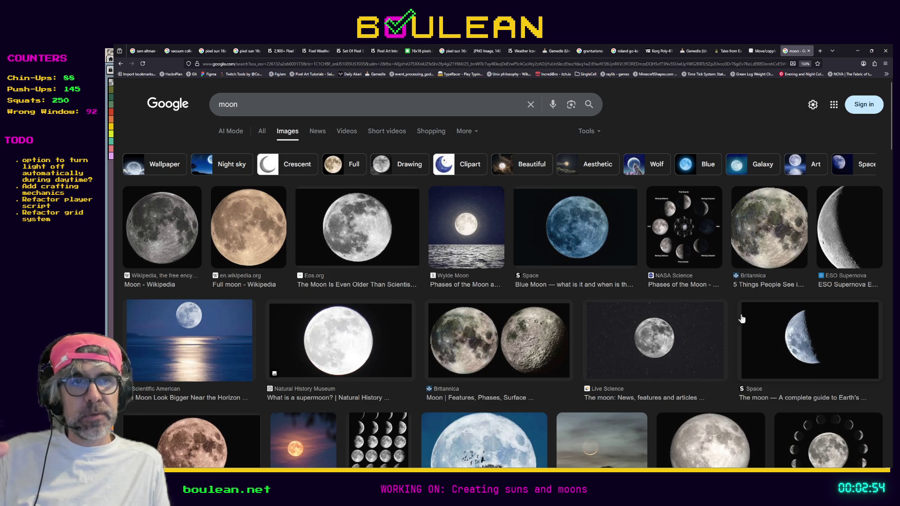
pyautogui.scroll(-3, 586, 312)
pyautogui.click(401, 297)
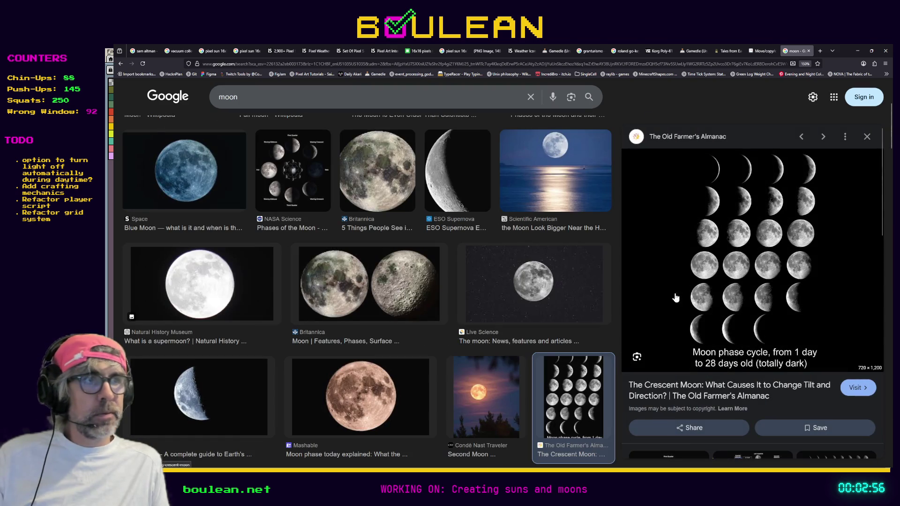